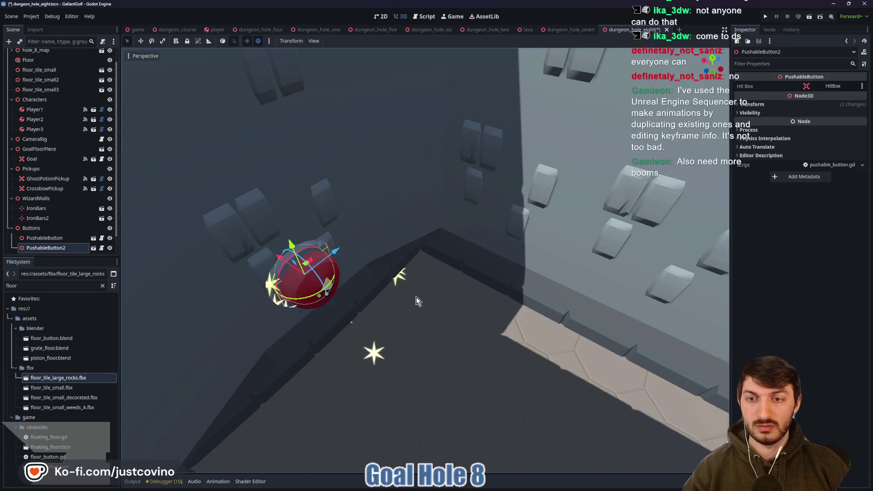
# Lower the red PushableButton2 sphere in the room, down near the iron-bar gates
pyautogui.press('f')
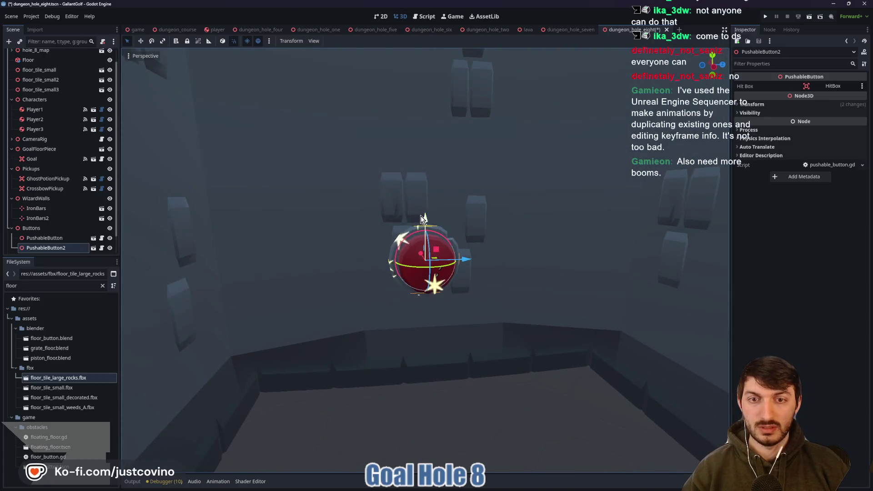
pyautogui.moveTo(422, 219); pyautogui.dragTo(428, 275)
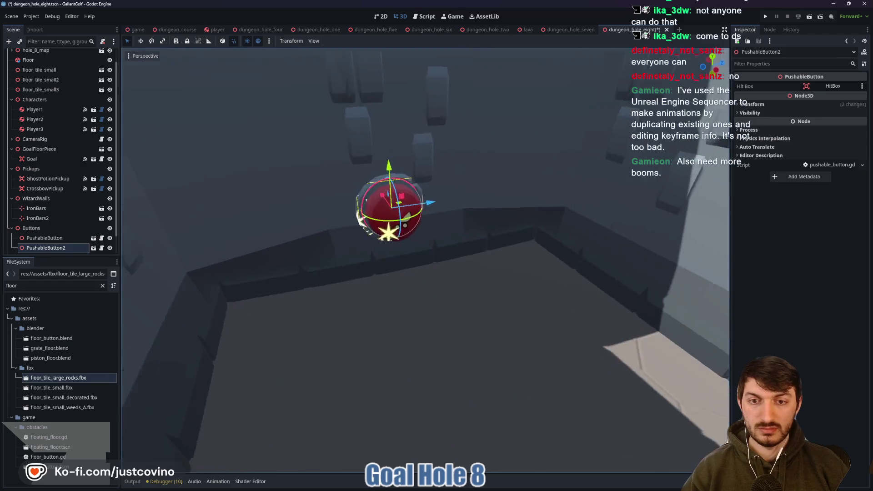
pyautogui.press('w')
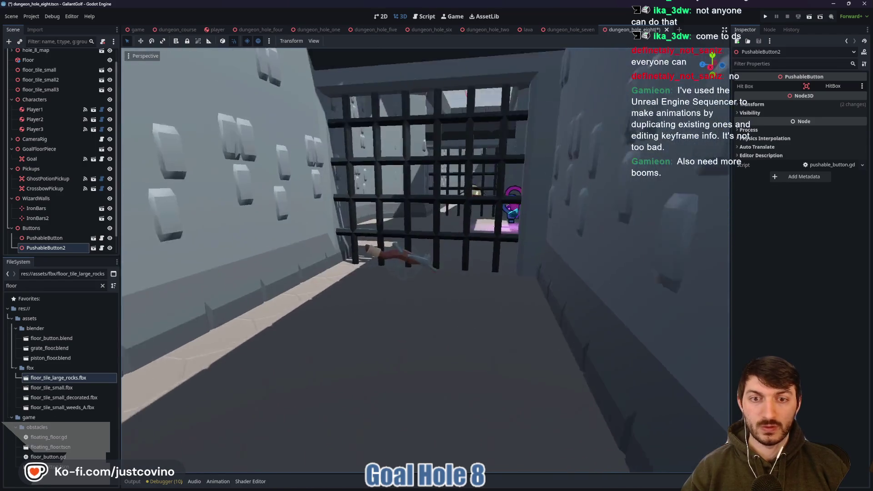
# Fly around the room to inspect the iron-bar gate and potion pickup from several angles
pyautogui.press('w')
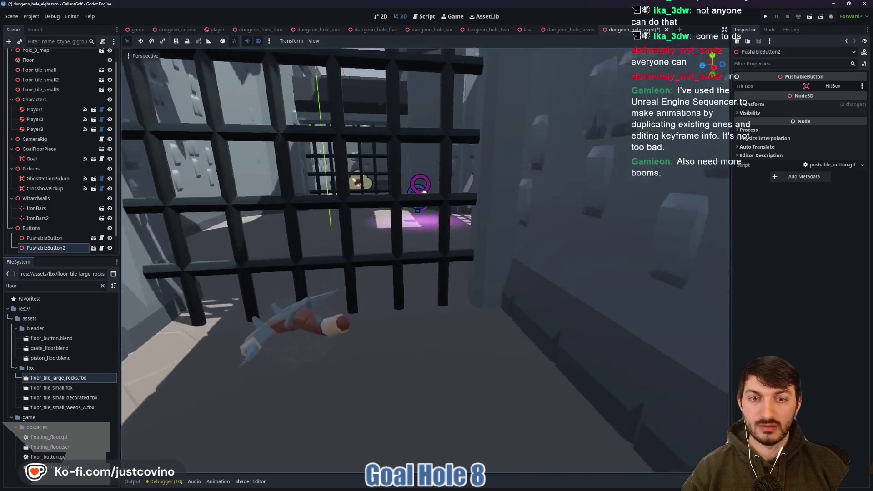
pyautogui.press('w')
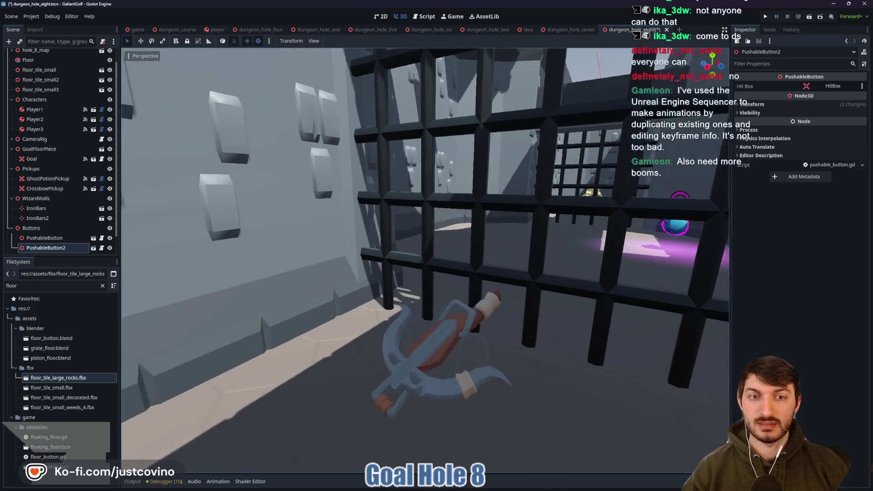
pyautogui.press('w')
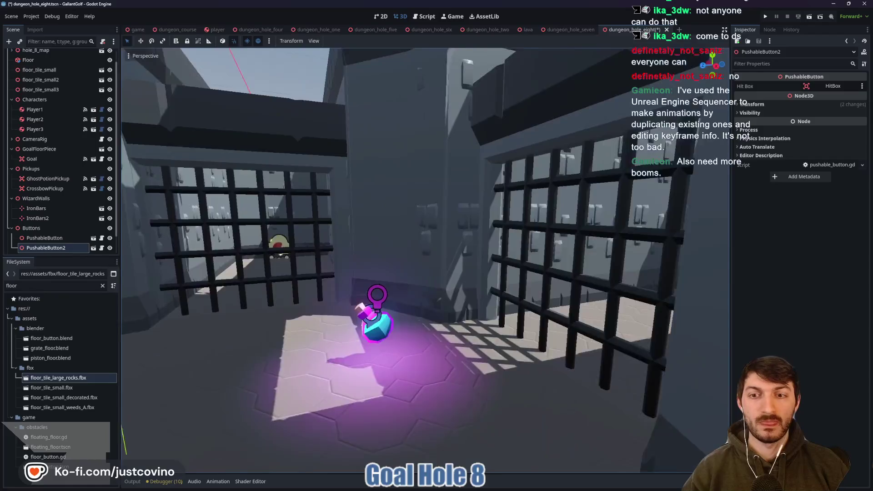
pyautogui.press('w')
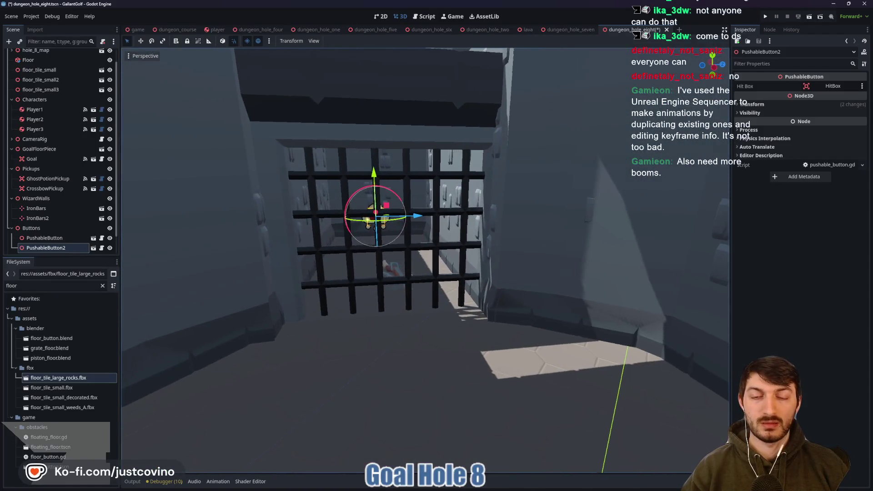
pyautogui.press('w')
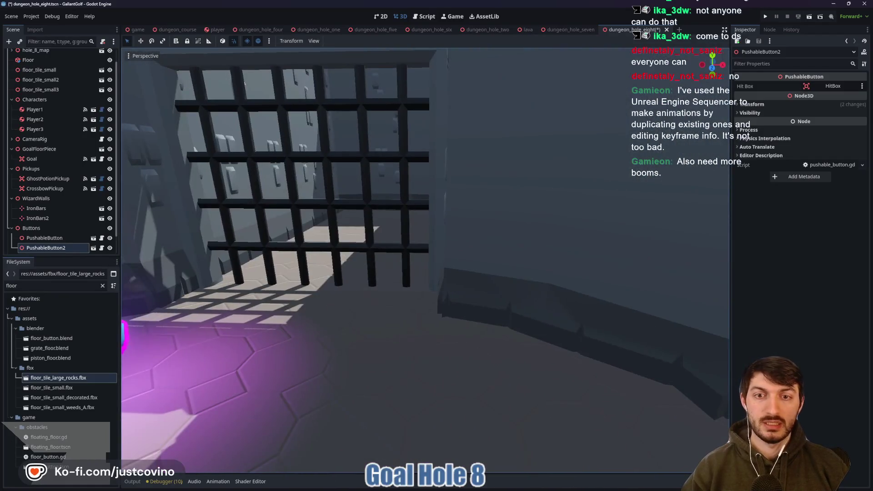
pyautogui.press('w')
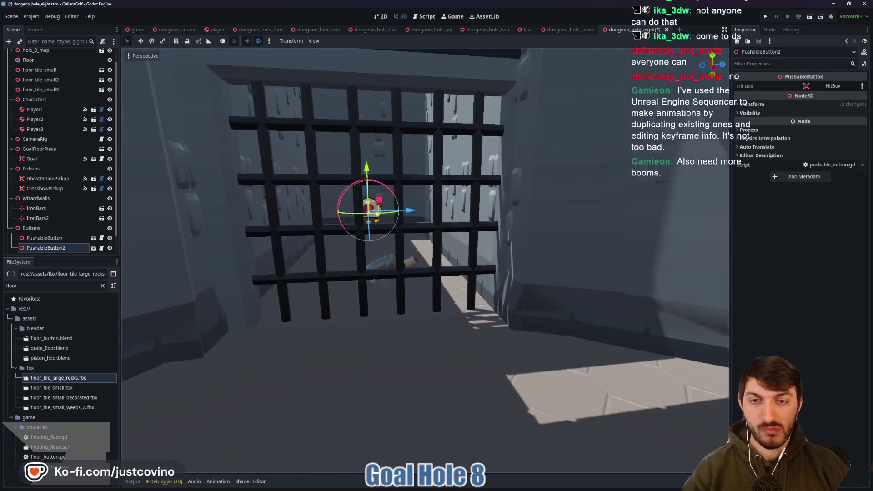
pyautogui.press('a')
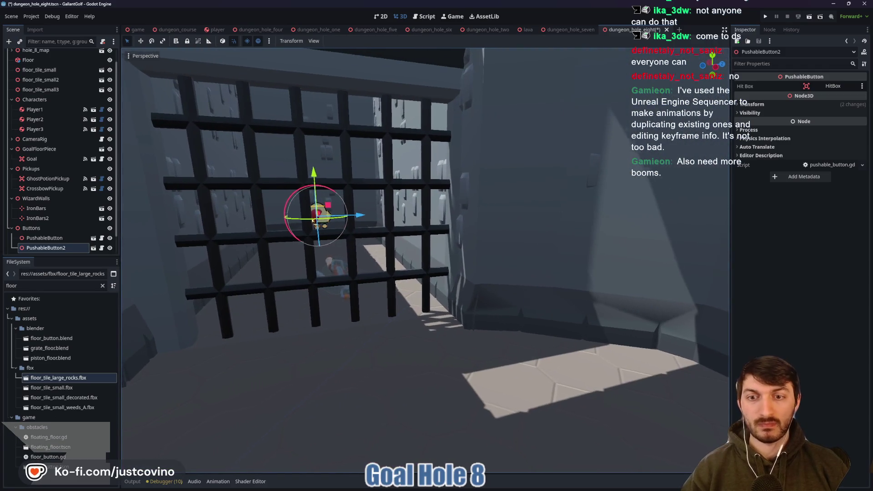
pyautogui.press('a')
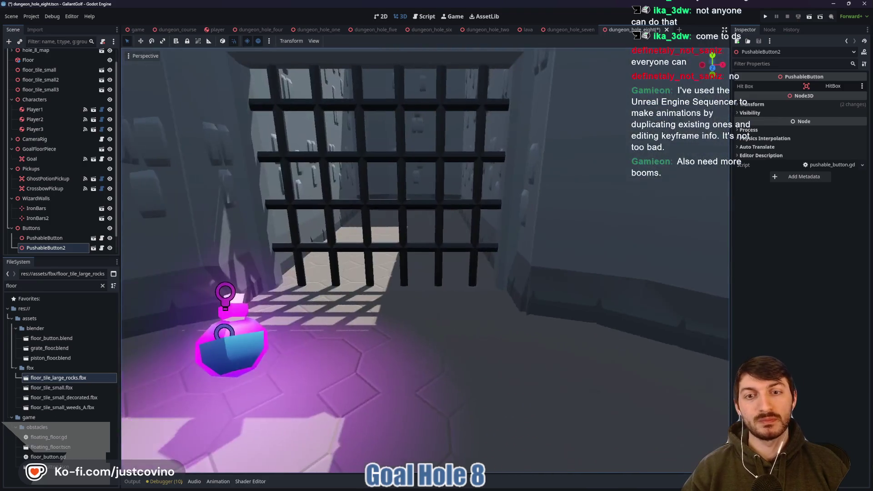
pyautogui.press('d')
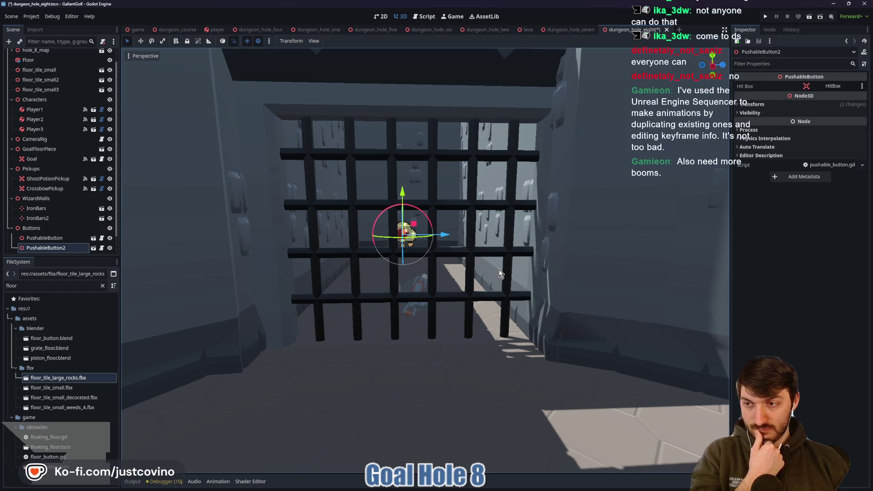
pyautogui.moveTo(282, 272)
pyautogui.mouseDown()
pyautogui.moveTo(291, 291)
pyautogui.moveTo(281, 273)
pyautogui.moveTo(291, 277)
pyautogui.moveTo(273, 273)
pyautogui.moveTo(287, 268)
pyautogui.moveTo(280, 271)
pyautogui.mouseUp()
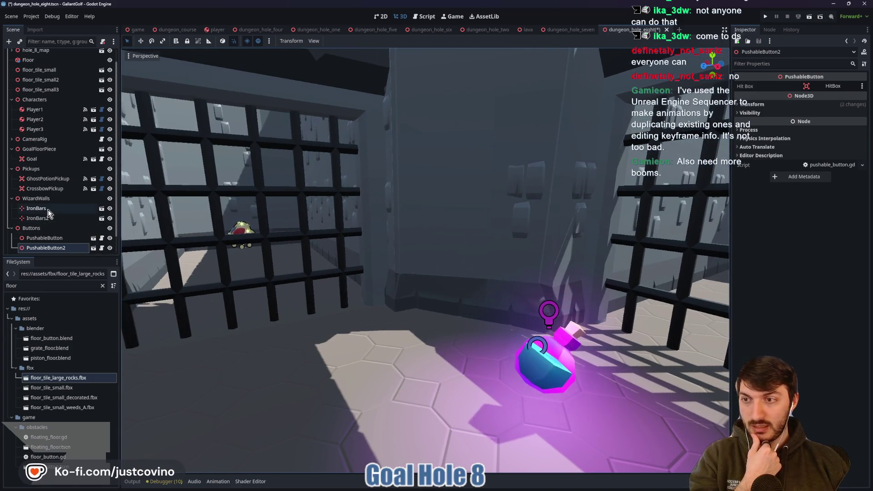
pyautogui.scroll(2, 60, 198)
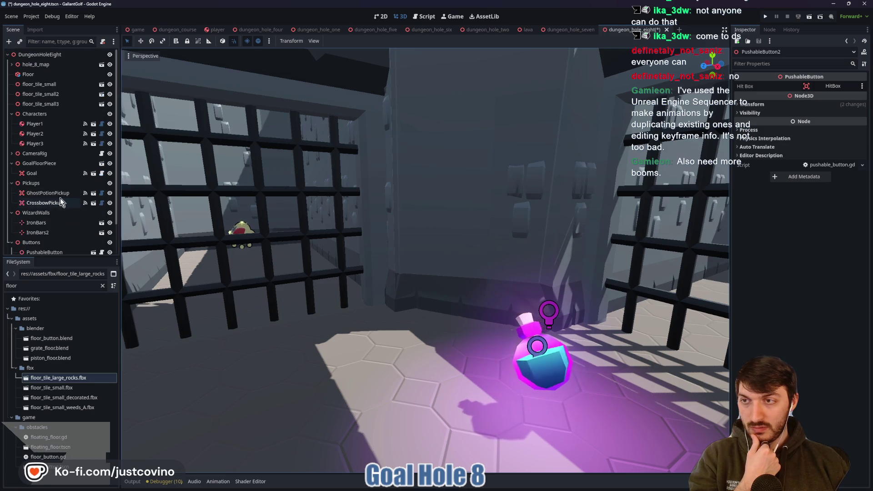
# Add a Node3D named WizardWalls2 under DungeonHoleEight and move IronBars2 into it
pyautogui.click(52, 54)
pyautogui.hotkey('ctrl', 'a')
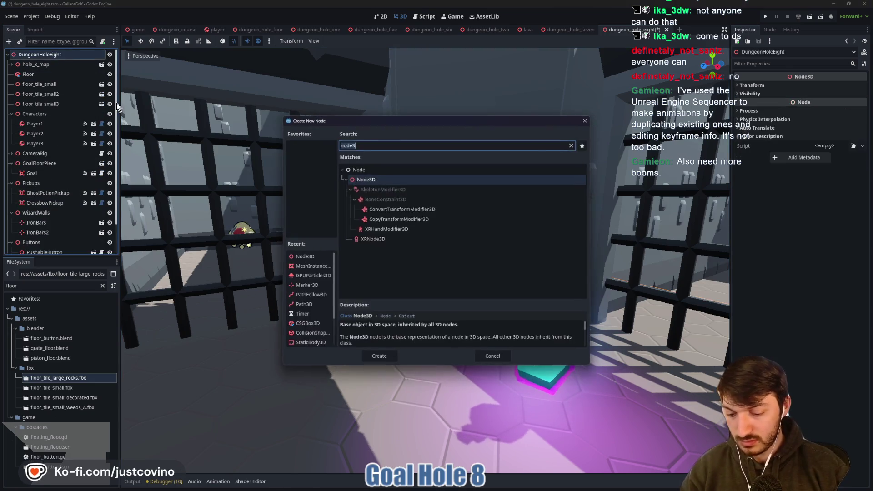
pyautogui.write('node3d')
pyautogui.press('Return')
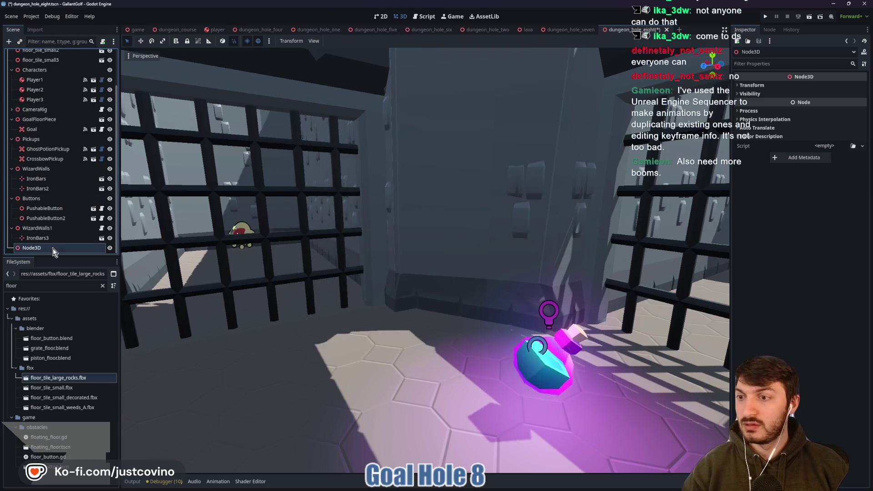
pyautogui.doubleClick(54, 248)
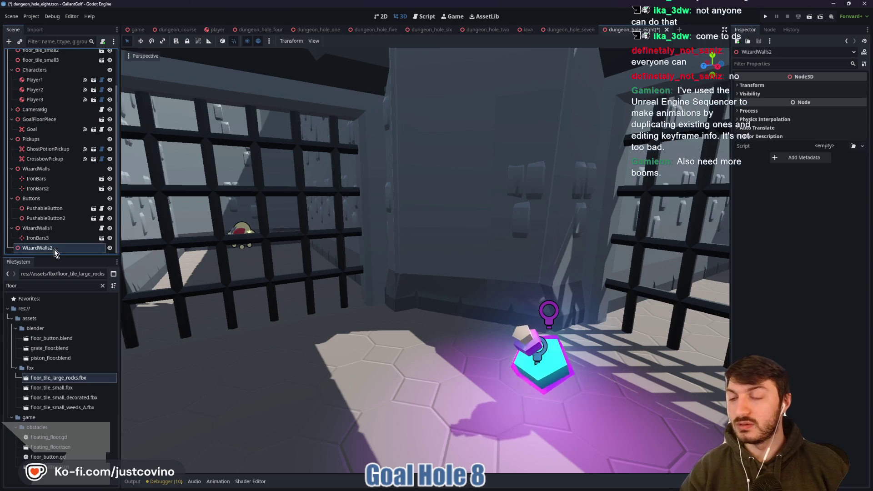
pyautogui.write('WizardWalls2')
pyautogui.press('Return')
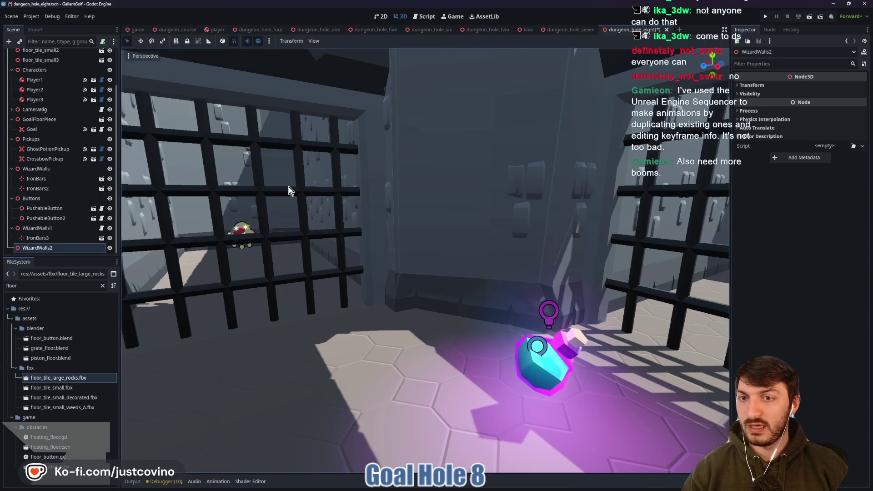
pyautogui.click(39, 188)
pyautogui.moveTo(36, 188); pyautogui.dragTo(51, 249)
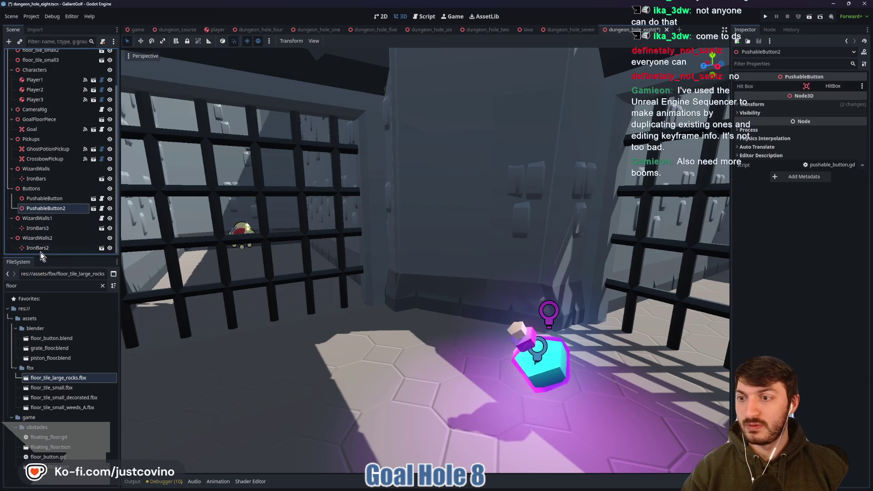
# Attach the existing res://game/obstacles/wizard_wall.gd script to WizardWalls2
pyautogui.click(40, 237)
pyautogui.click(105, 41)
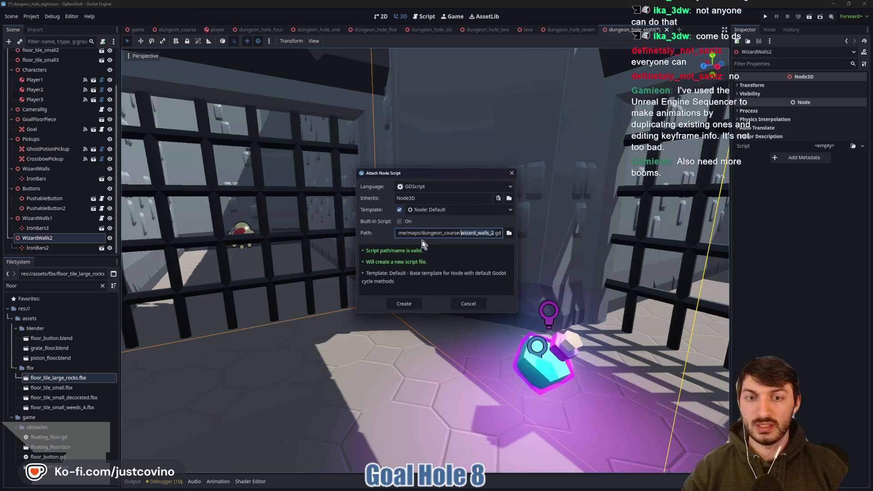
pyautogui.click(514, 235)
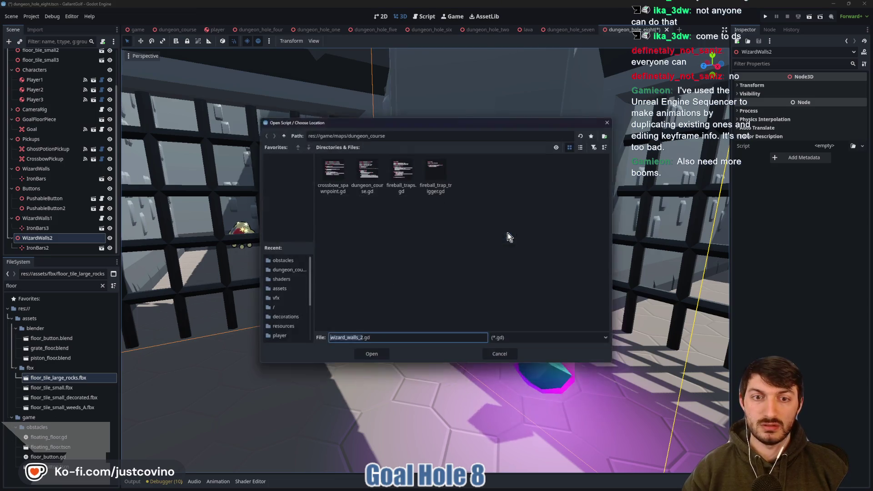
pyautogui.click(282, 134)
pyautogui.click(282, 134)
pyautogui.doubleClick(388, 176)
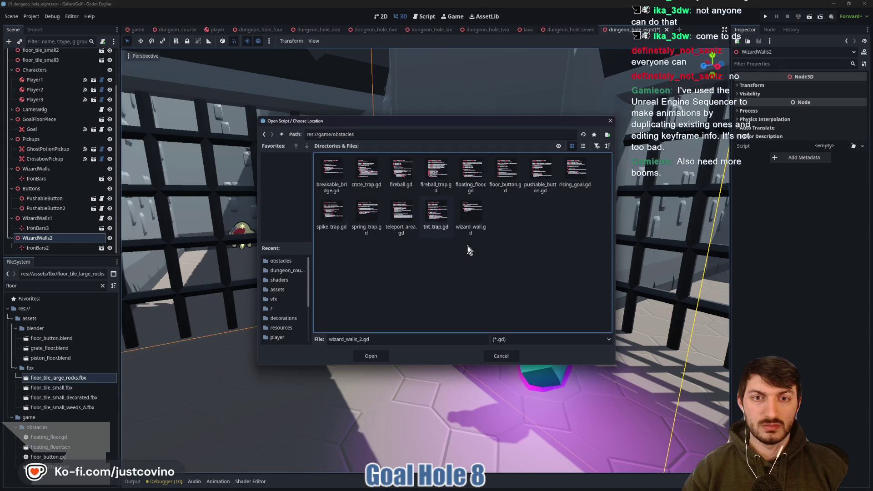
pyautogui.click(470, 223)
pyautogui.click(371, 356)
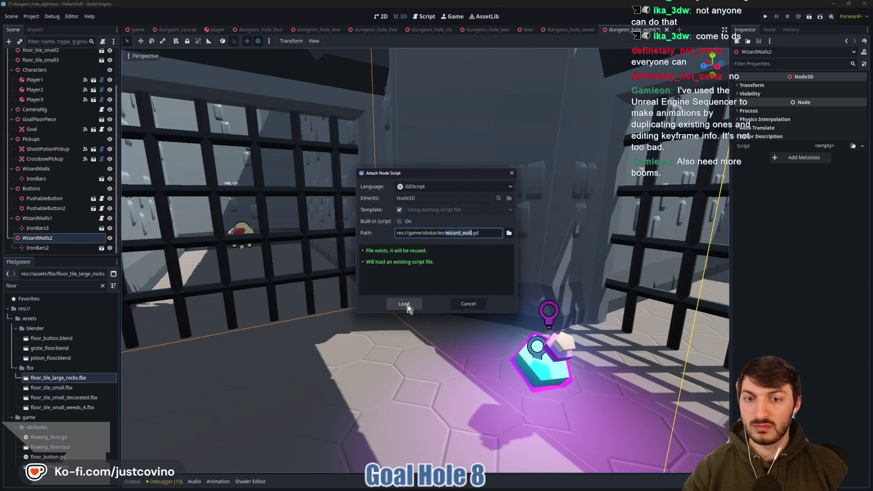
pyautogui.click(403, 304)
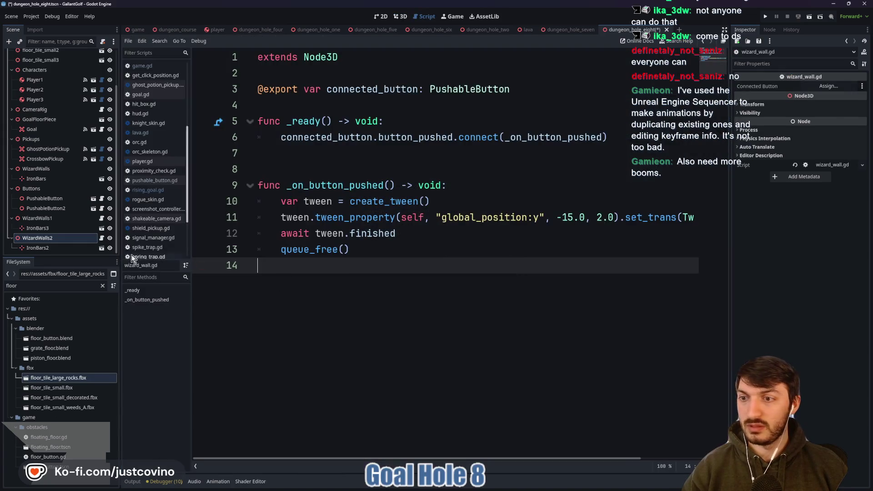
# Set WizardWalls2's Connected Button to PushableButton2
pyautogui.click(397, 17)
pyautogui.click(817, 88)
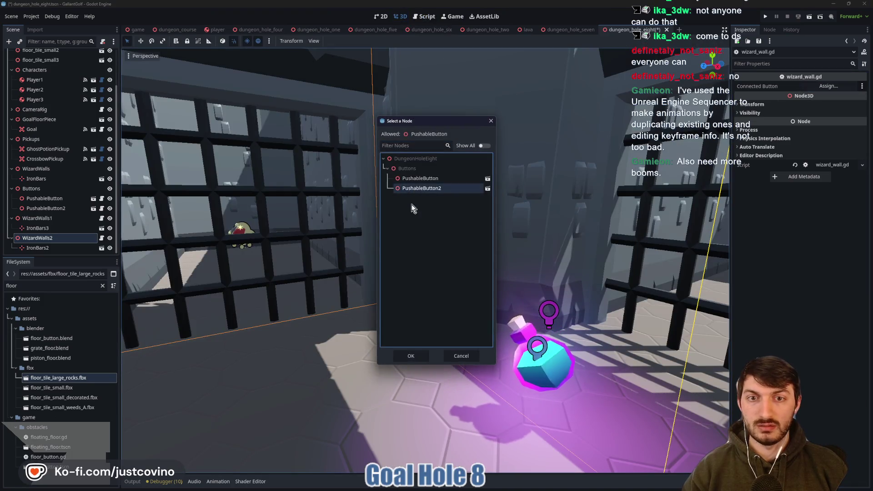
pyautogui.click(408, 356)
pyautogui.press('f')
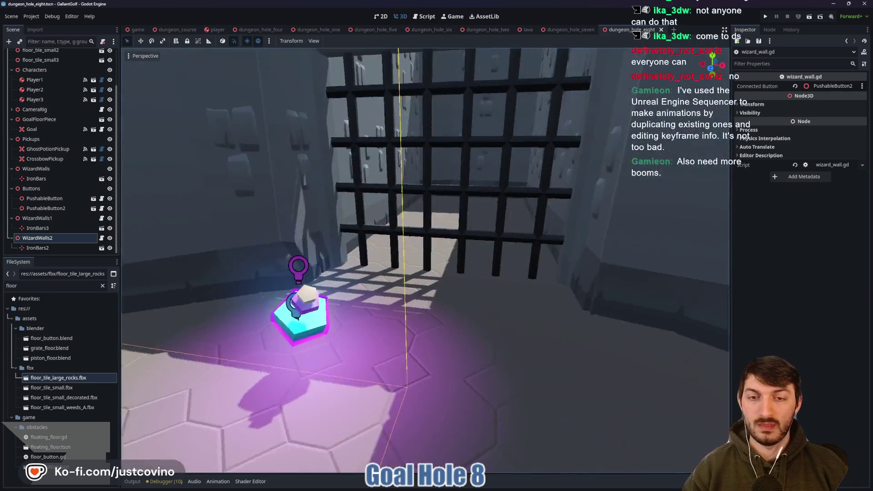
pyautogui.scroll(6, 425, 260)
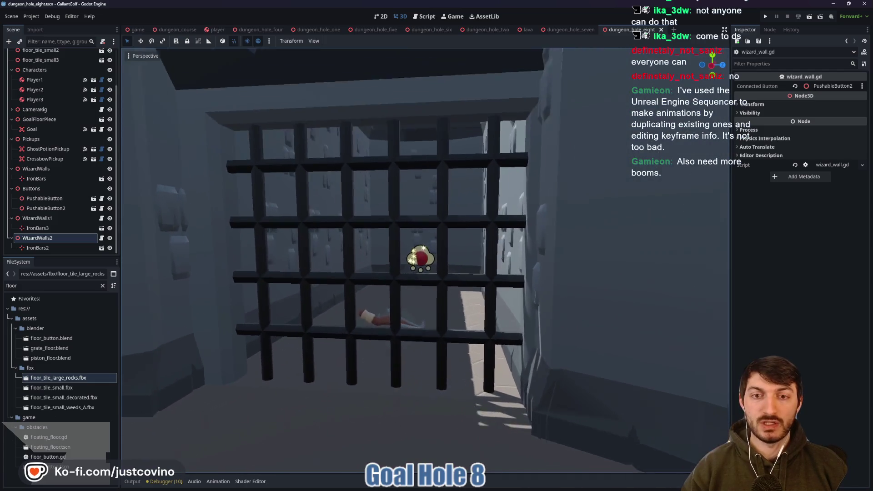
pyautogui.scroll(-6, 425, 260)
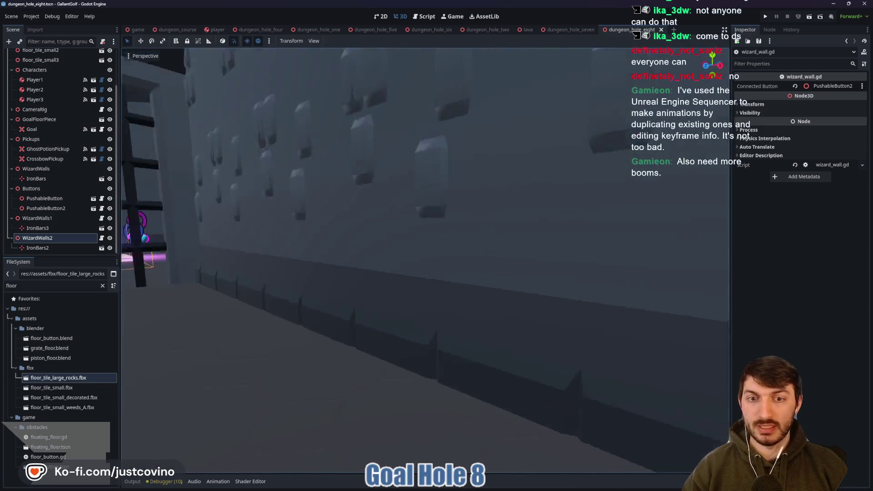
pyautogui.scroll(3, 425, 261)
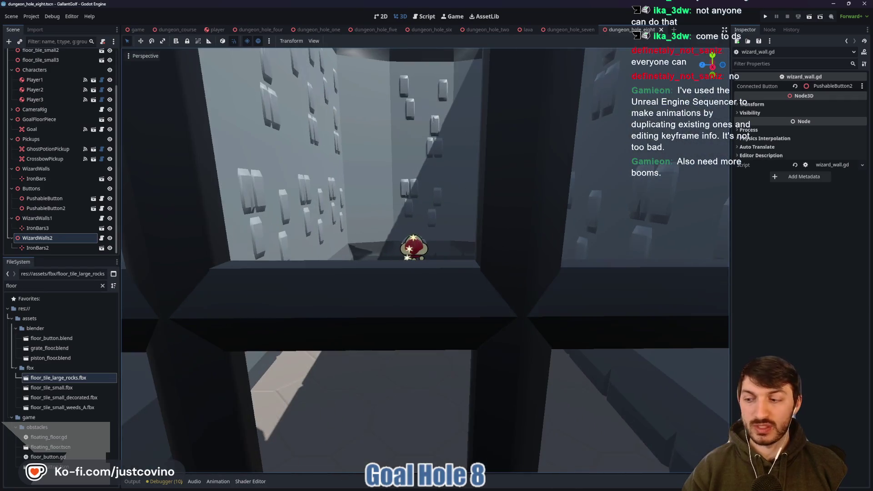
pyautogui.scroll(-3, 424, 260)
pyautogui.scroll(5, 425, 261)
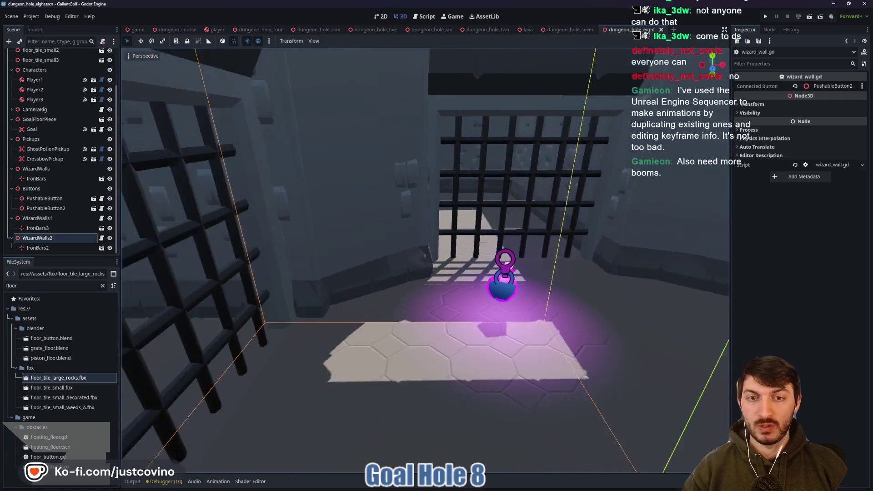
pyautogui.scroll(-5, 425, 260)
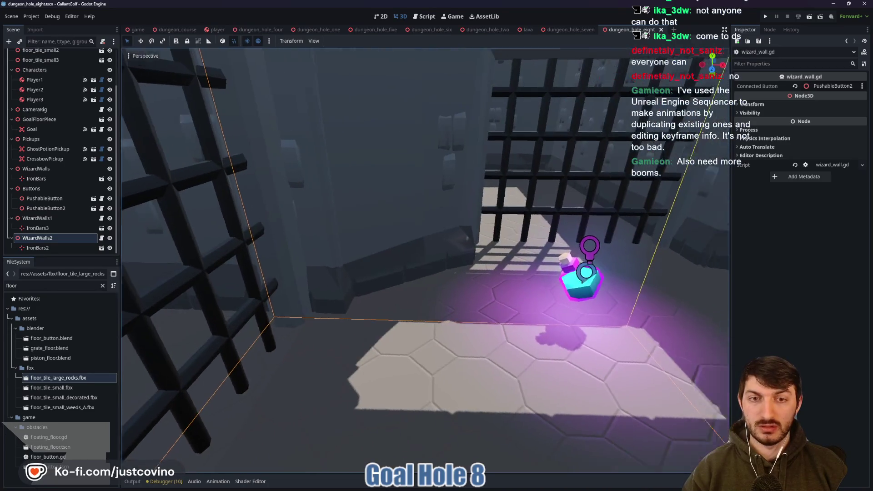
pyautogui.scroll(5, 425, 261)
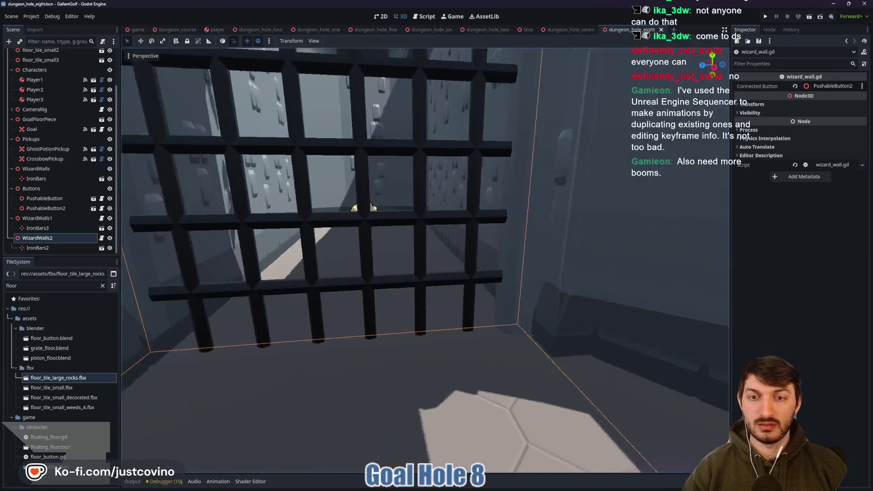
pyautogui.scroll(5, 424, 261)
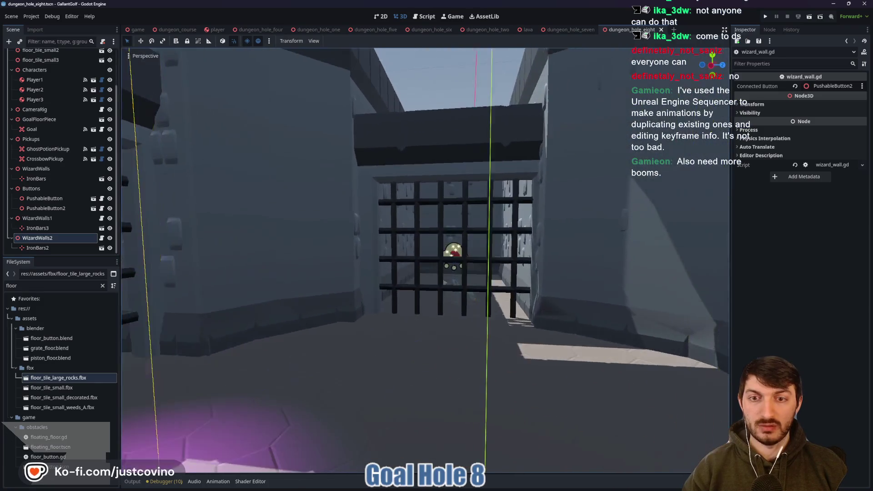
pyautogui.scroll(5, 425, 260)
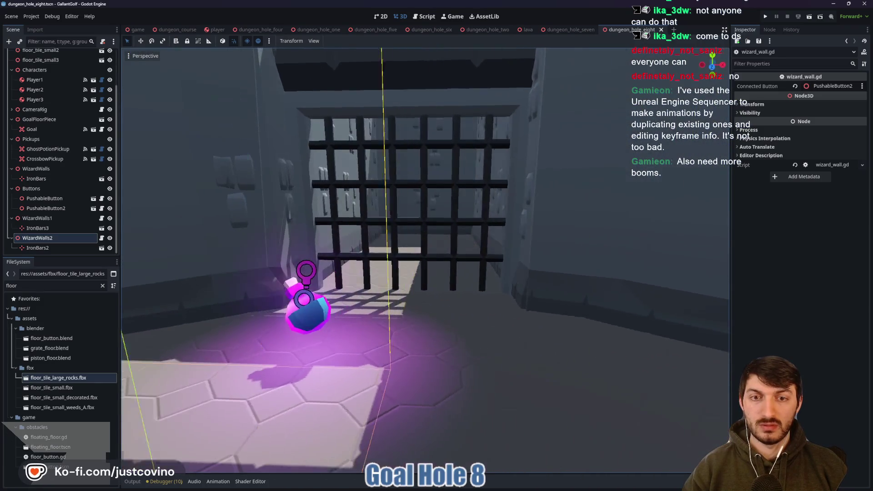
pyautogui.scroll(5, 425, 261)
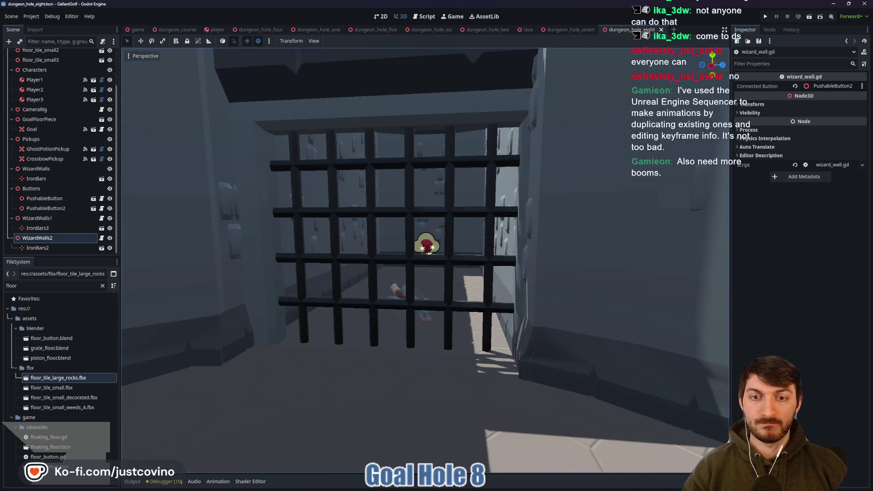
pyautogui.scroll(5, 425, 260)
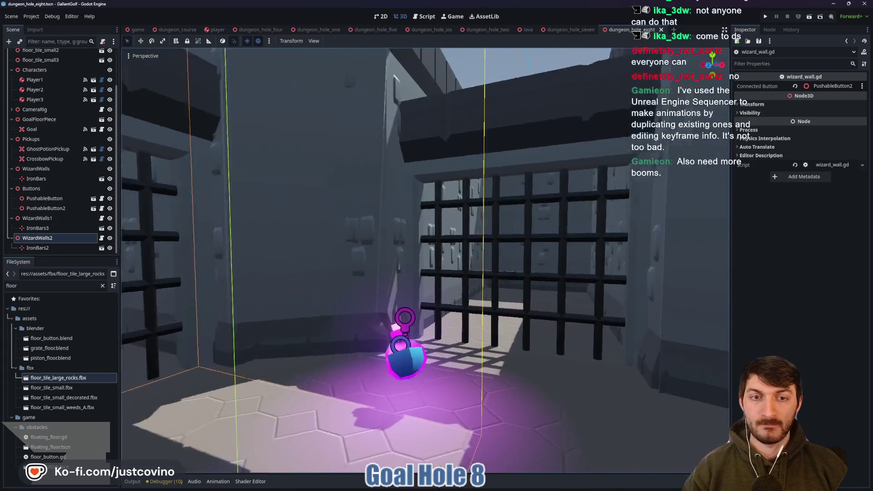
pyautogui.scroll(5, 425, 261)
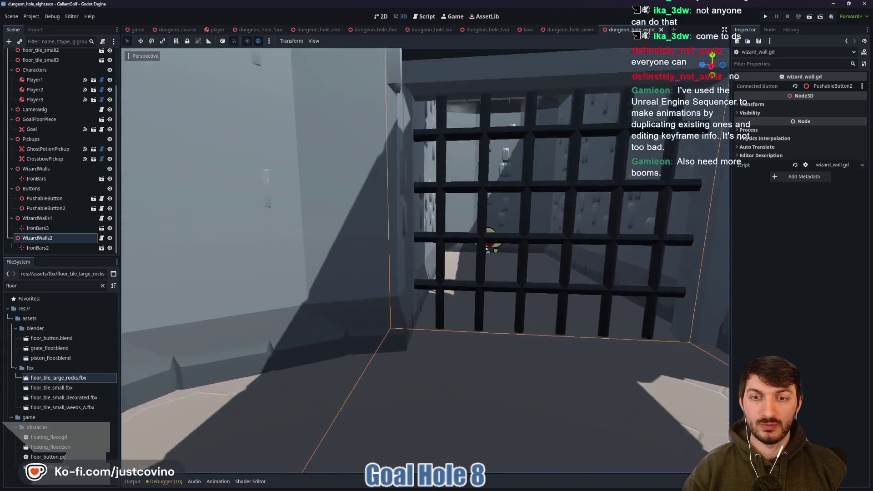
pyautogui.scroll(3, 424, 261)
pyautogui.scroll(-5, 425, 261)
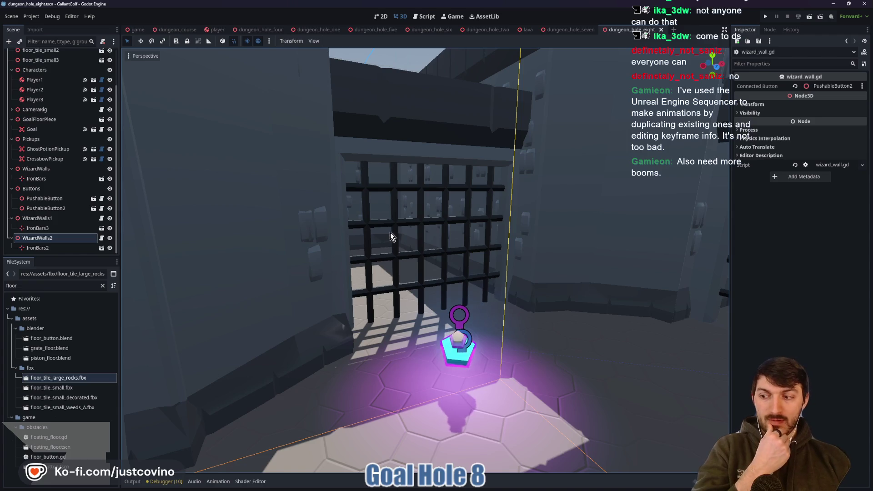
pyautogui.moveTo(391, 235); pyautogui.dragTo(391, 236)
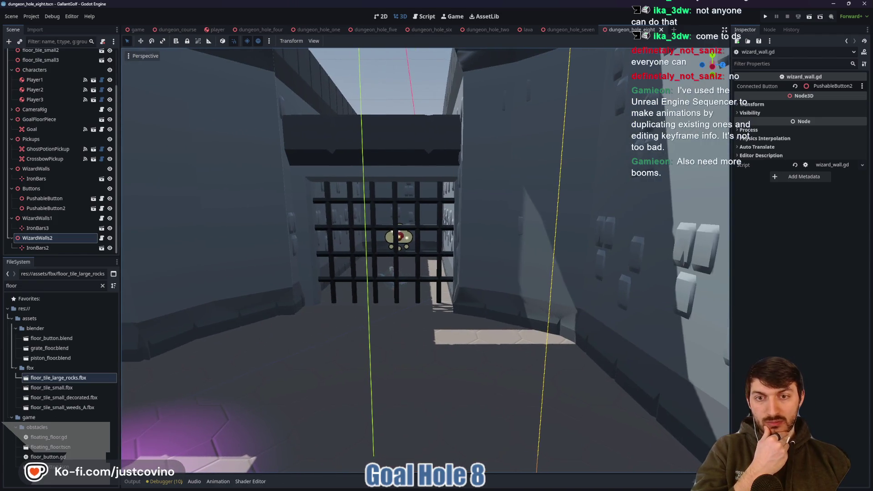
pyautogui.press('w')
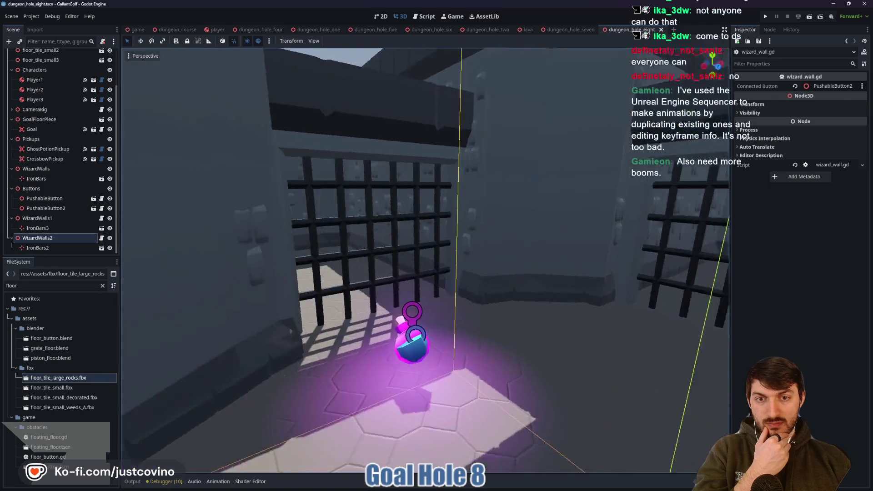
pyautogui.press('w')
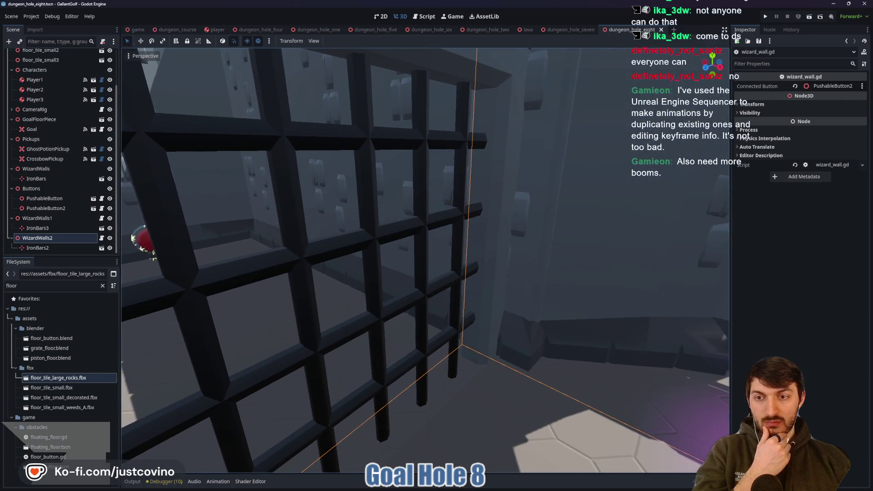
pyautogui.press('s')
pyautogui.press('a')
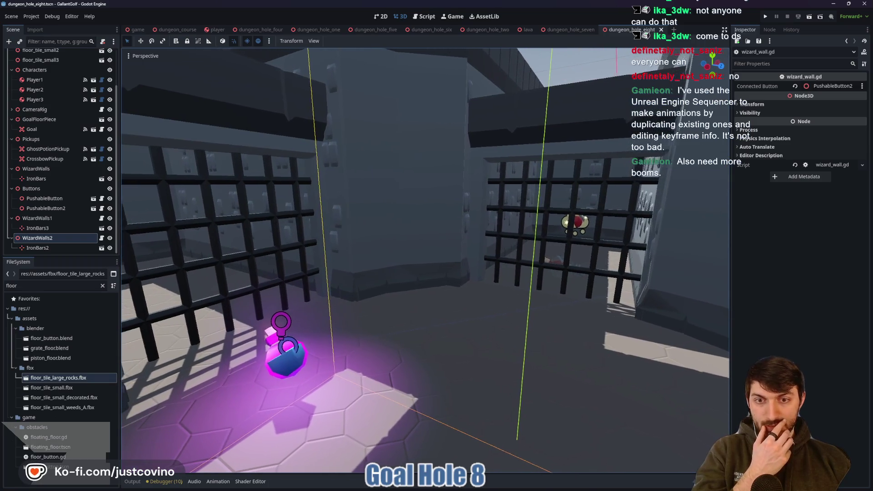
pyautogui.press('a')
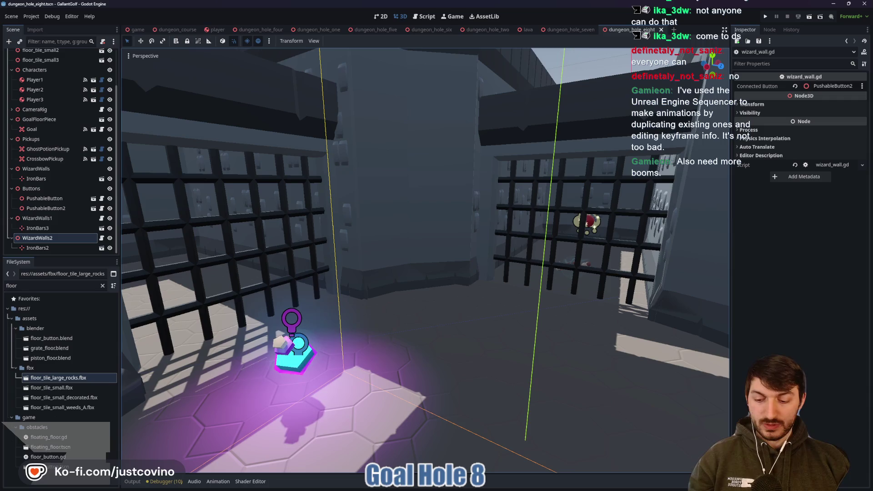
pyautogui.press('w')
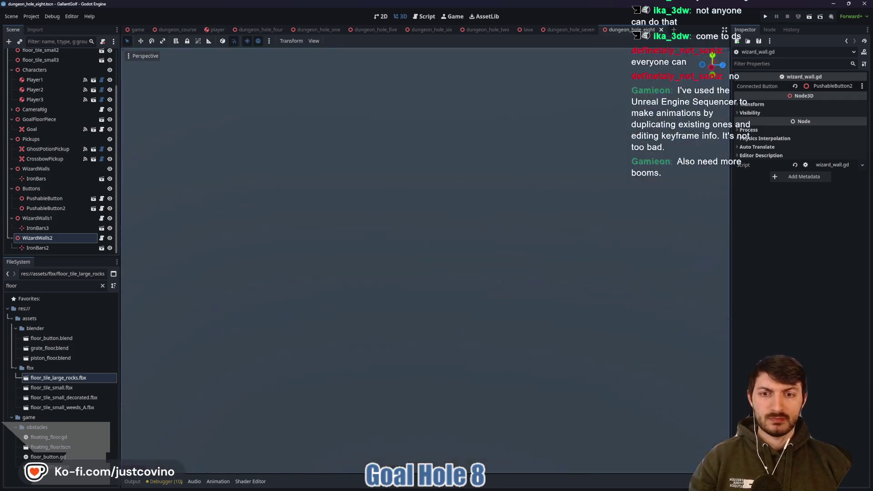
pyautogui.press('s')
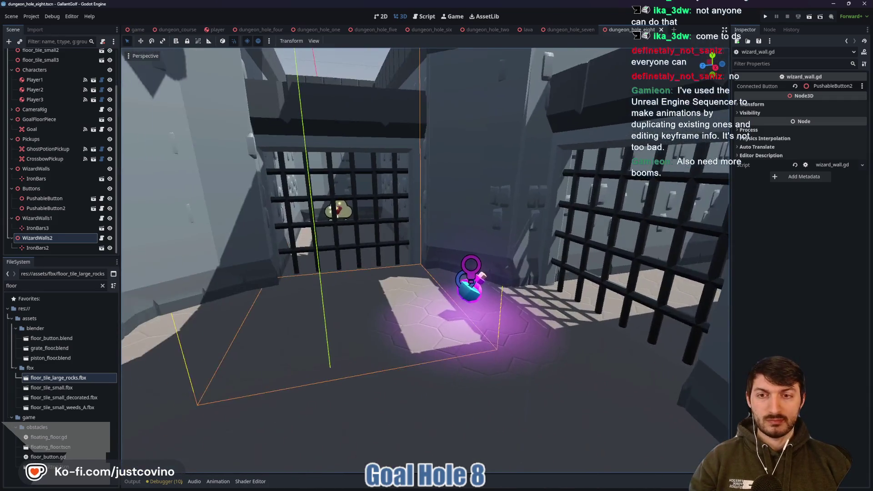
pyautogui.press('w')
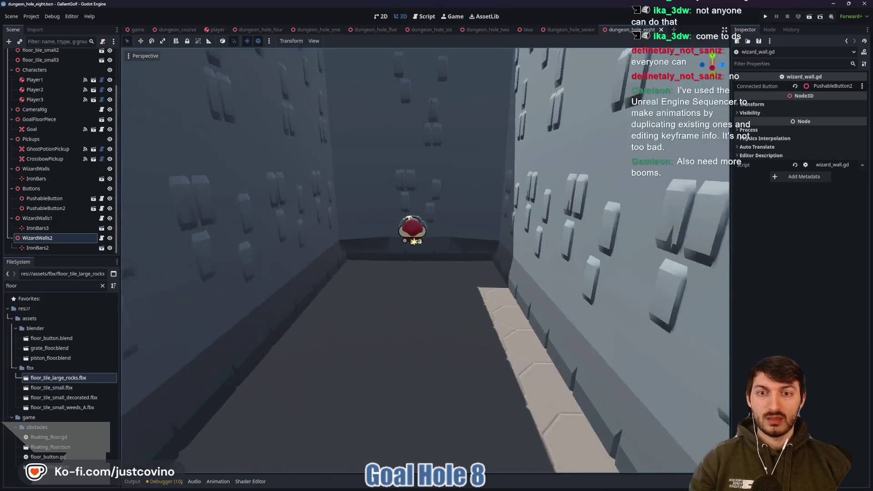
pyautogui.press('s')
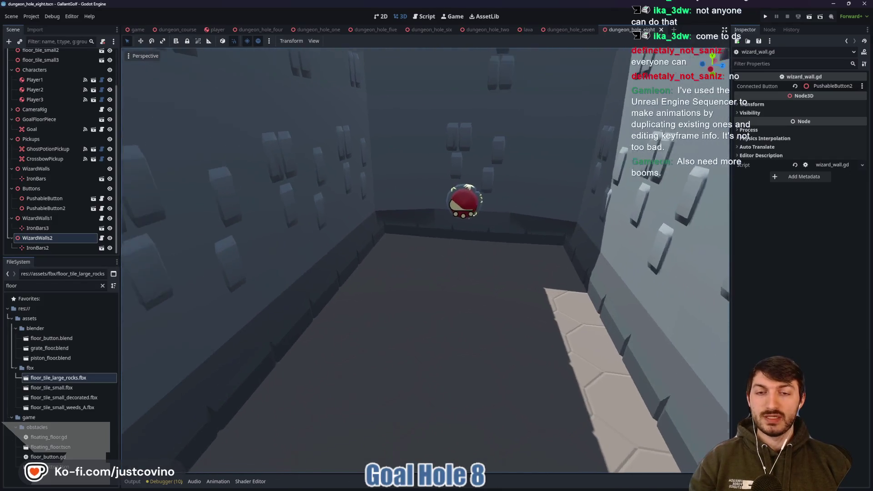
pyautogui.press('w')
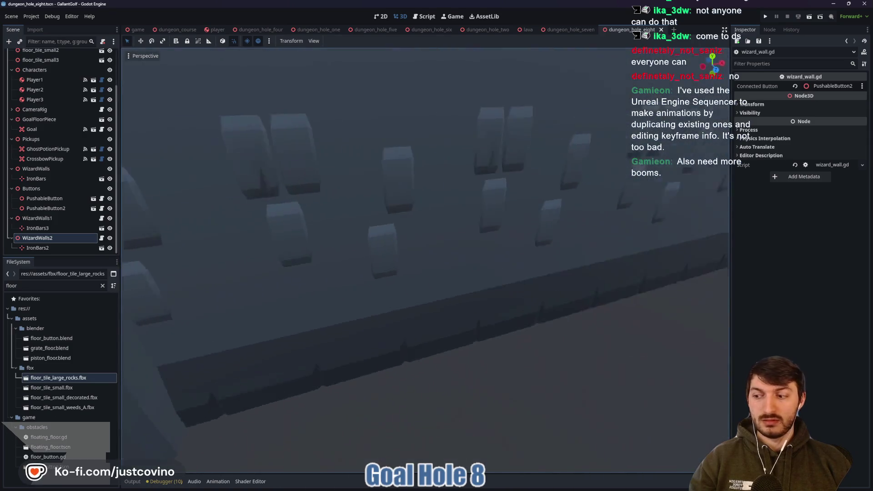
pyautogui.press('s')
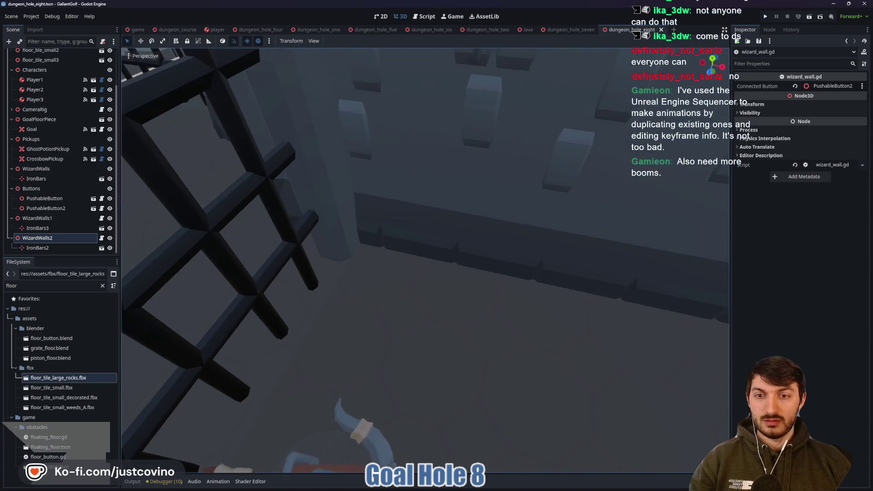
pyautogui.click(38, 188)
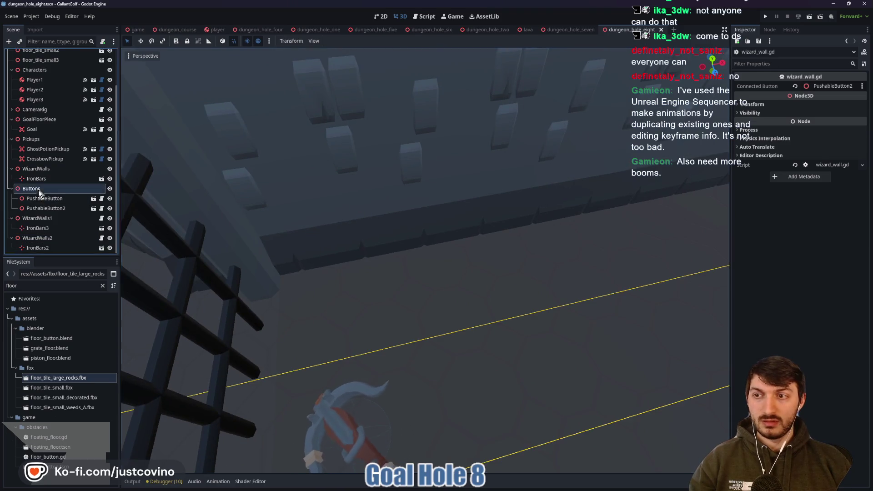
# Instance a FloorButton scene under the Buttons node
pyautogui.hotkey('ctrl', 'shift', 'a')
pyautogui.write('fl')
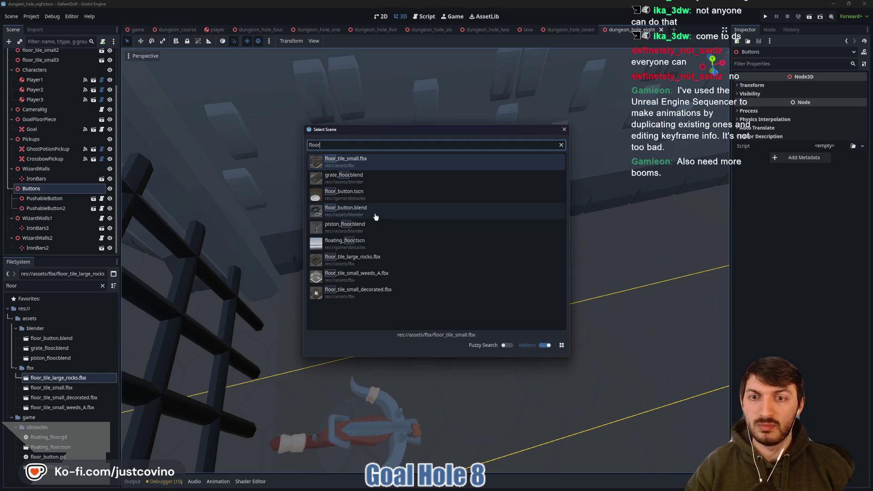
pyautogui.doubleClick(374, 196)
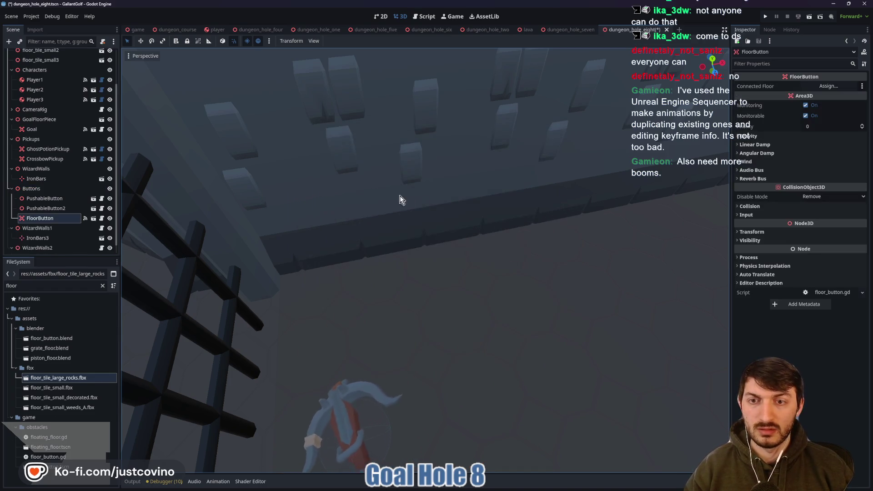
pyautogui.press('f')
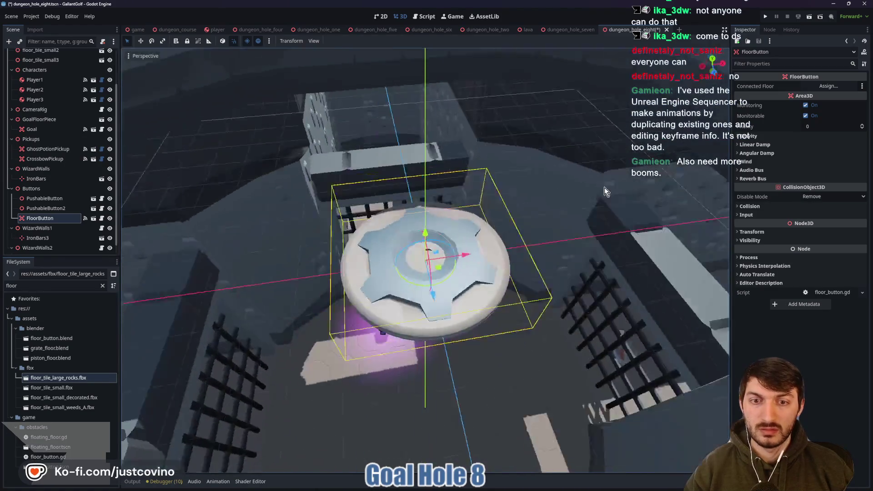
# Move the FloorButton to a new spot on the dungeon room floor
pyautogui.moveTo(604, 188)
pyautogui.mouseDown()
pyautogui.moveTo(492, 252)
pyautogui.moveTo(570, 248)
pyautogui.mouseUp()
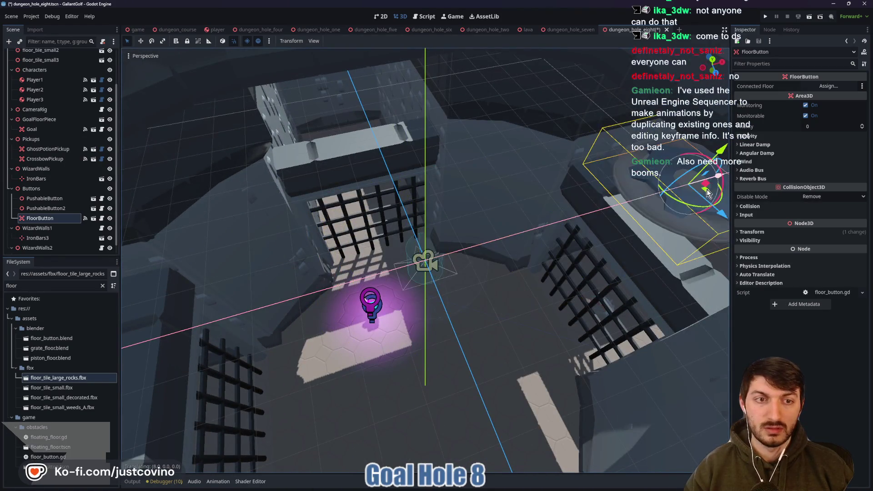
pyautogui.press('f')
pyautogui.moveTo(466, 251)
pyautogui.mouseDown()
pyautogui.moveTo(613, 210)
pyautogui.moveTo(622, 253)
pyautogui.moveTo(544, 341)
pyautogui.mouseUp()
pyautogui.press('f')
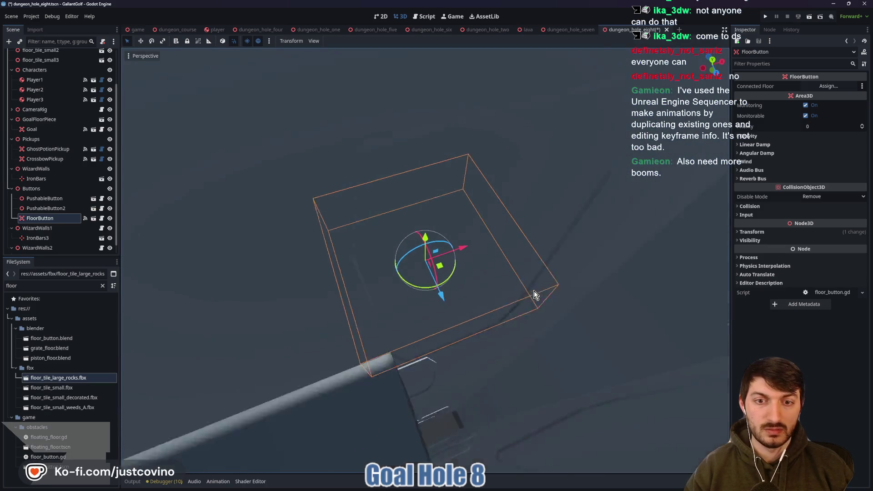
pyautogui.press('f')
pyautogui.scroll(3, 577, 266)
pyautogui.moveTo(578, 265); pyautogui.dragTo(369, 269)
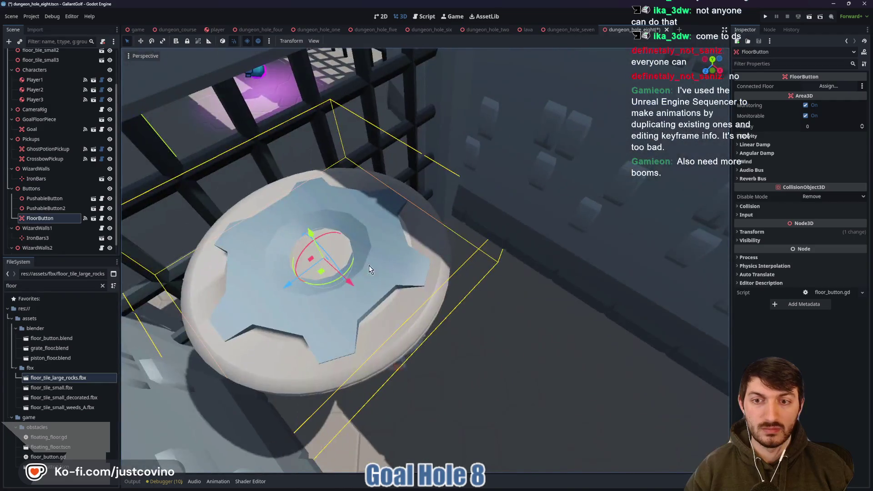
pyautogui.moveTo(404, 320)
pyautogui.mouseDown()
pyautogui.moveTo(601, 396)
pyautogui.moveTo(462, 151)
pyautogui.mouseUp()
pyautogui.press('f')
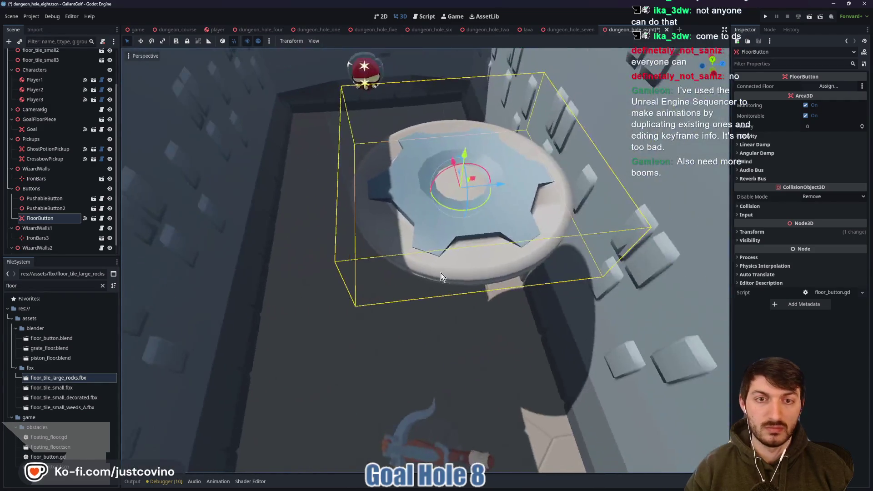
pyautogui.scroll(2, 463, 151)
pyautogui.scroll(-3, 462, 151)
# Slide the FloorButton 2 units along Z, sink it 0.2 into the floor, and save
pyautogui.moveTo(500, 284); pyautogui.dragTo(444, 293)
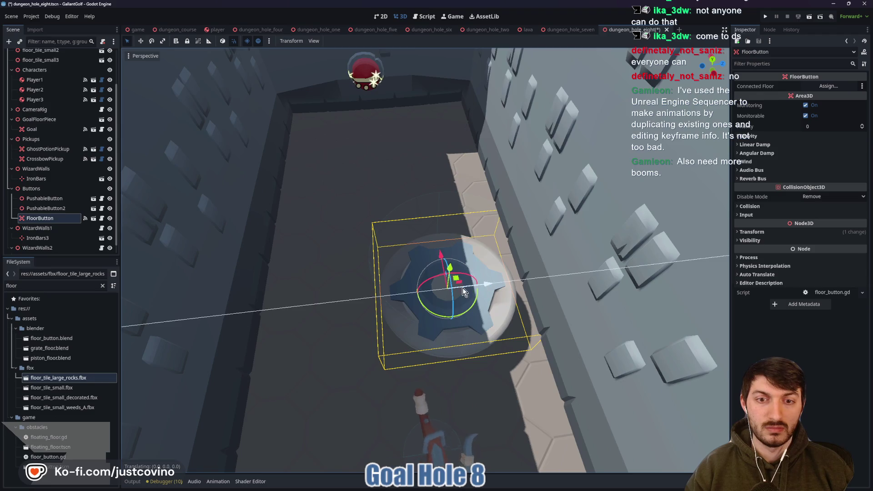
pyautogui.moveTo(377, 263)
pyautogui.mouseDown()
pyautogui.moveTo(375, 184)
pyautogui.moveTo(369, 205)
pyautogui.mouseUp()
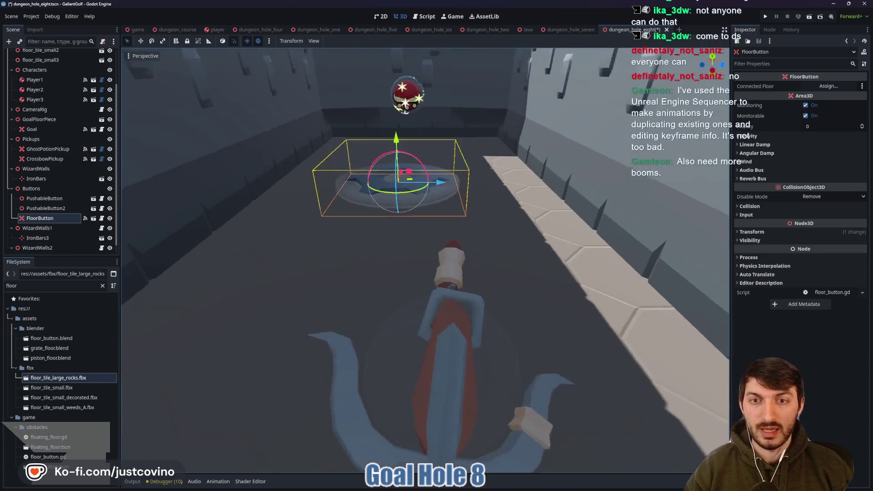
pyautogui.press('w')
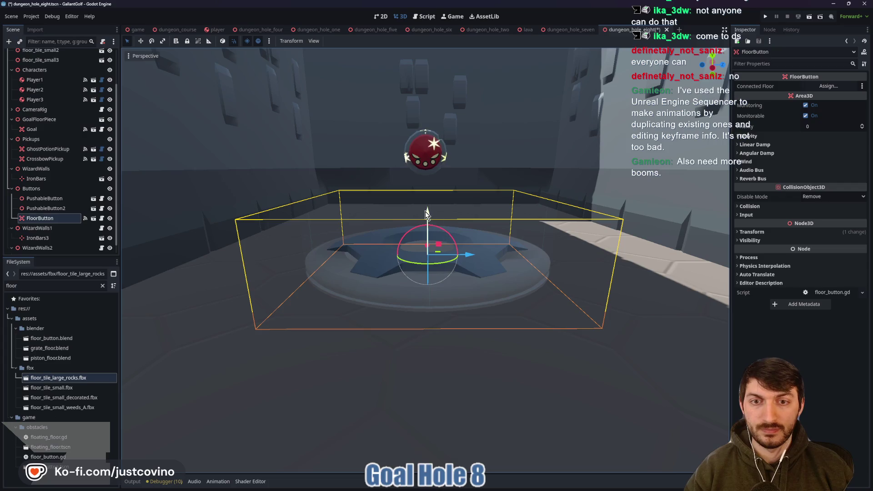
pyautogui.moveTo(426, 221); pyautogui.dragTo(427, 222)
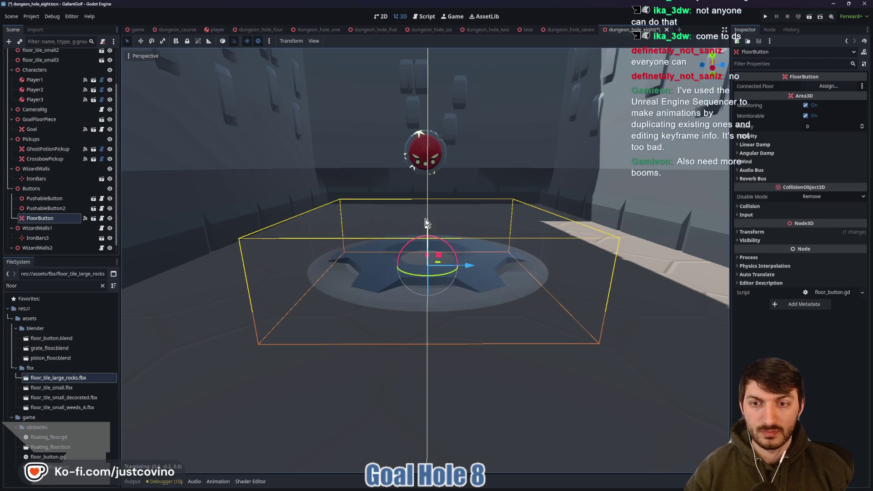
pyautogui.hotkey('ctrl', 's')
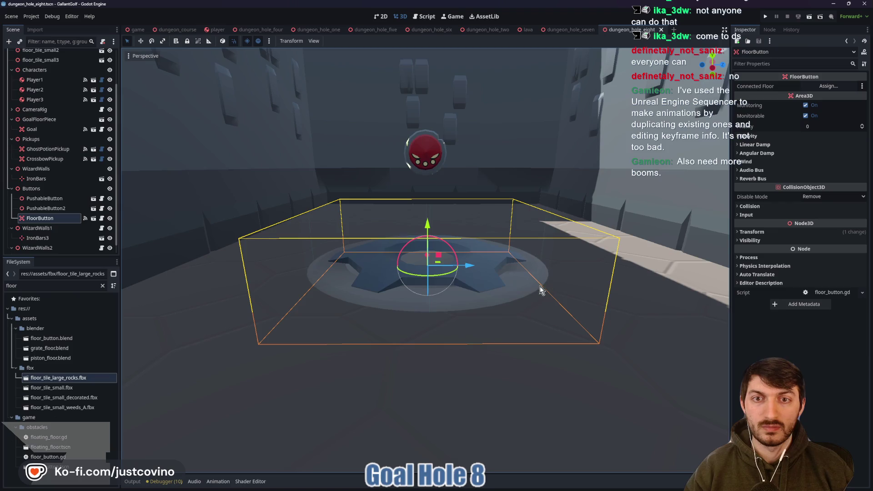
# Fly the view from the player ball past the floor button to the iron grates
pyautogui.press('w')
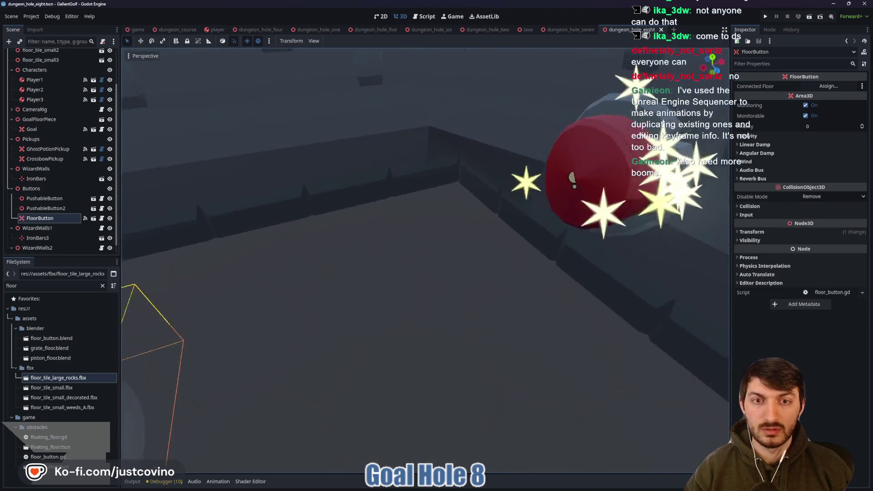
pyautogui.press('f')
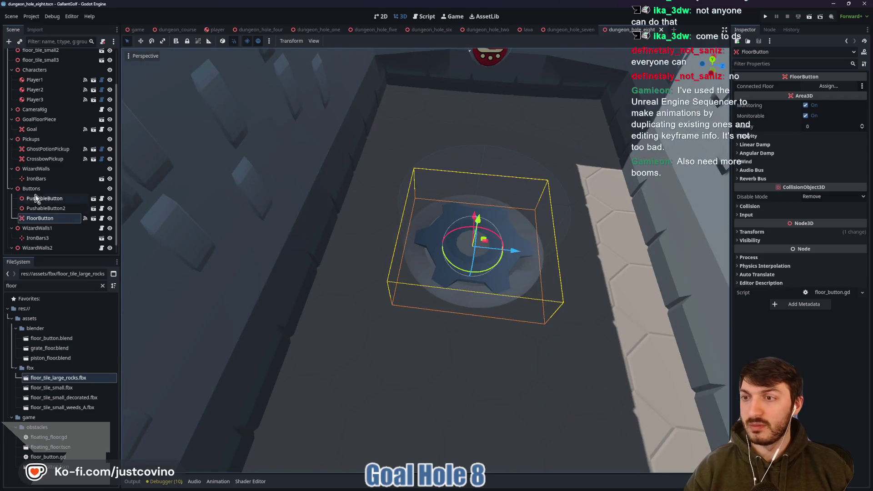
pyautogui.press('s')
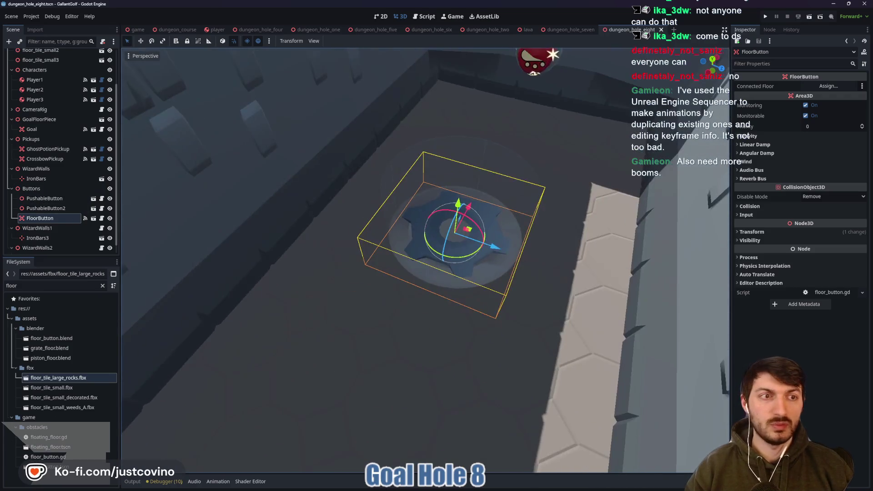
pyautogui.press('w')
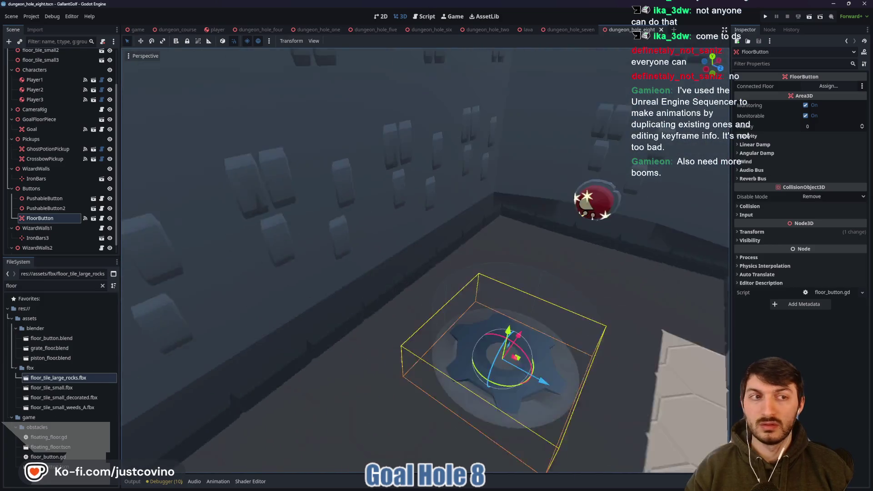
pyautogui.press('s')
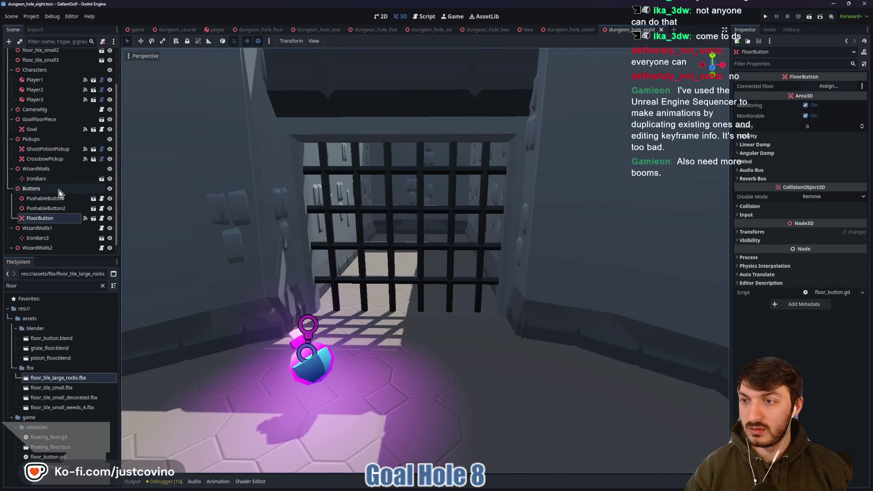
# Start attaching a script to WizardWalls3 and browse up two folders for its file
pyautogui.click(52, 170)
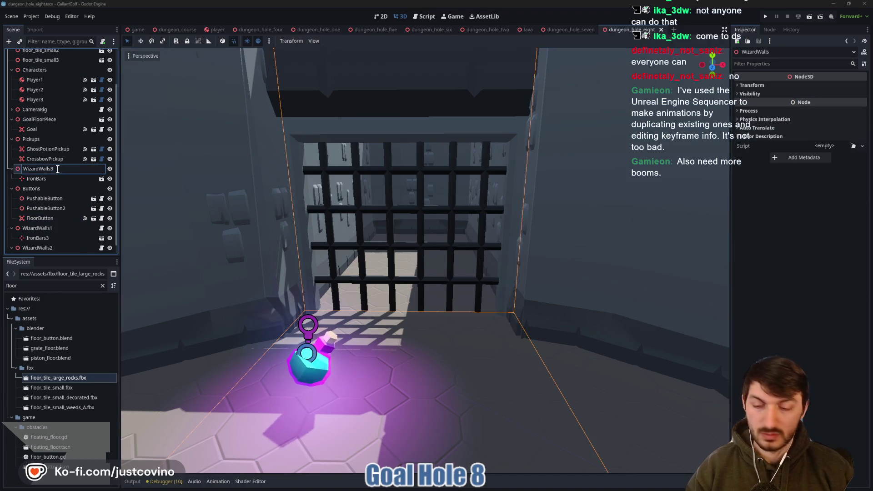
pyautogui.click(103, 43)
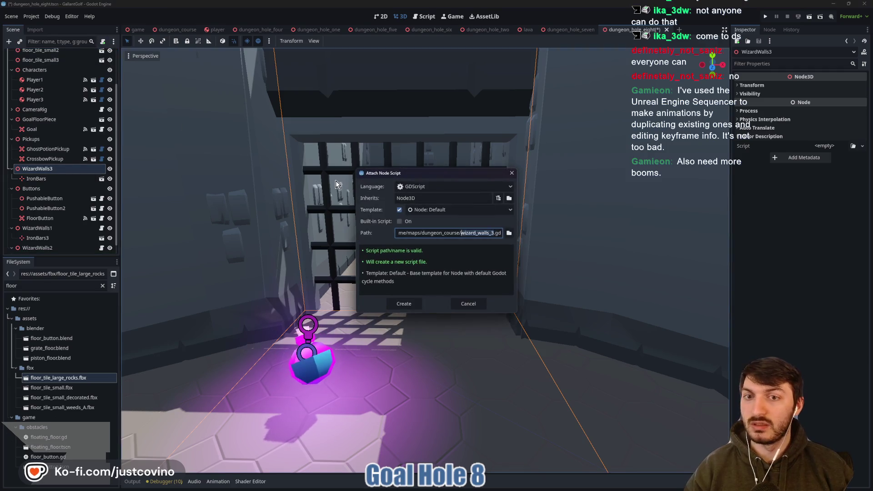
pyautogui.click(509, 233)
pyautogui.click(282, 135)
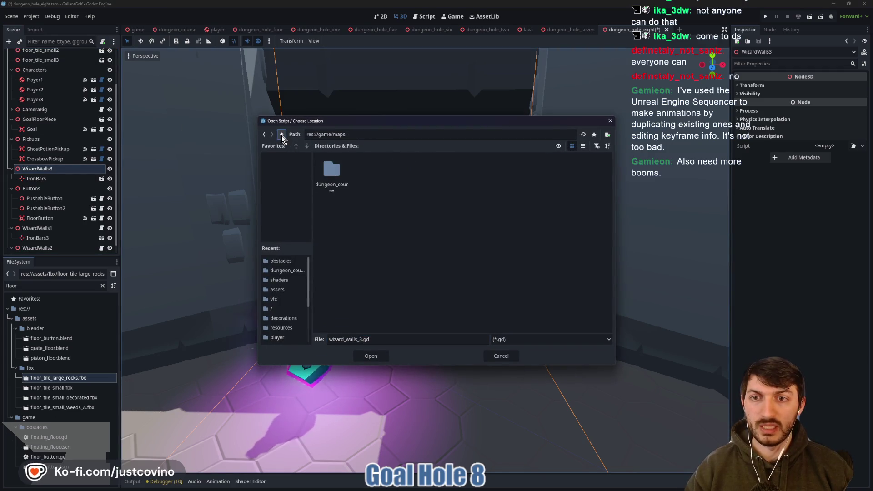
pyautogui.click(282, 135)
# Go up to res://, open game/obstacles, and select wizard_wall.gd
pyautogui.click(282, 135)
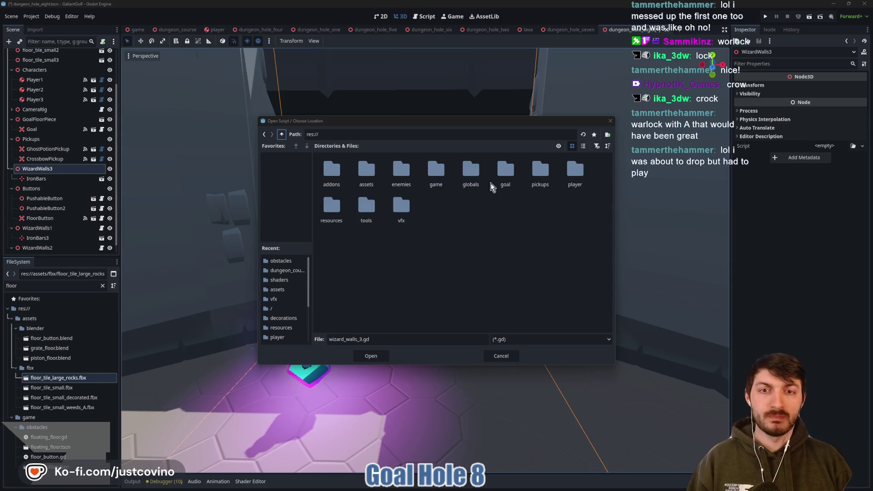
pyautogui.doubleClick(431, 177)
pyautogui.doubleClick(394, 174)
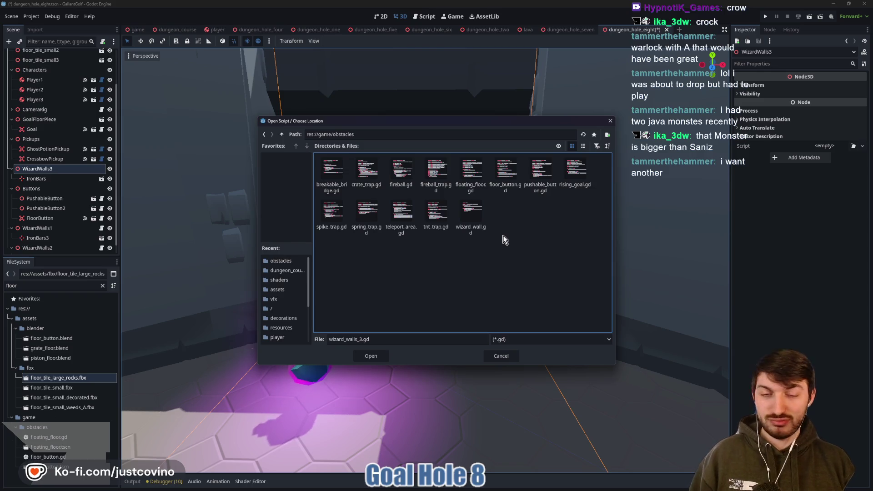
pyautogui.click(471, 212)
# Load wizard_wall.gd onto WizardWalls3, leave Connected Button unassigned, and open floor_button.gd
pyautogui.click(375, 356)
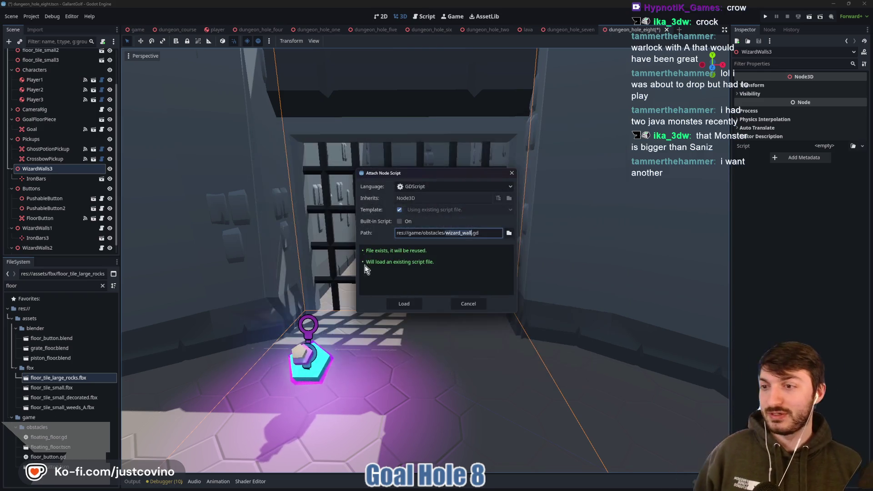
pyautogui.click(404, 305)
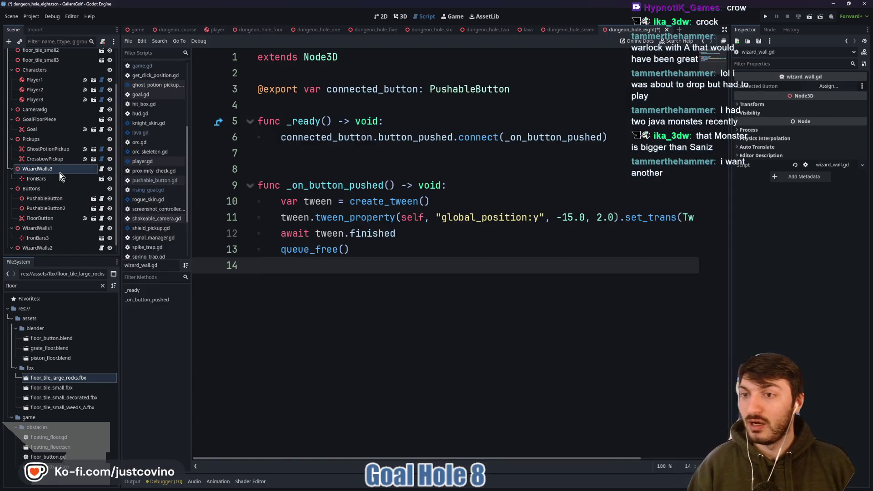
pyautogui.click(815, 89)
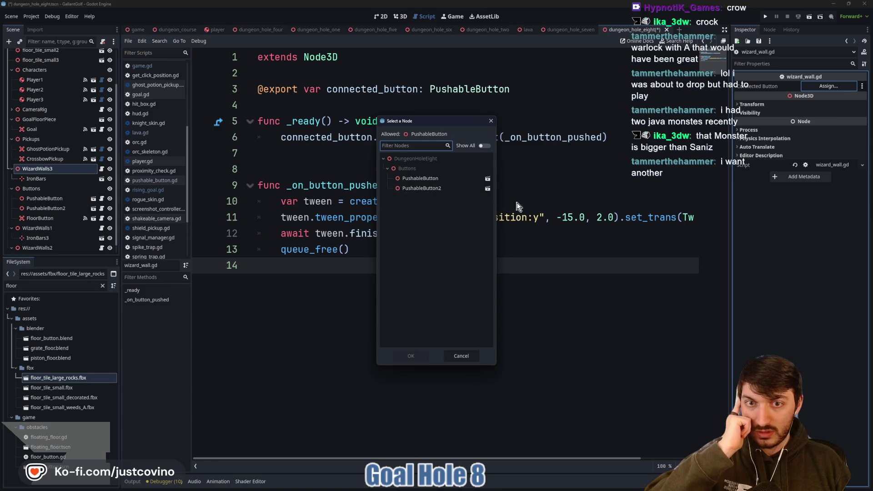
pyautogui.click(491, 122)
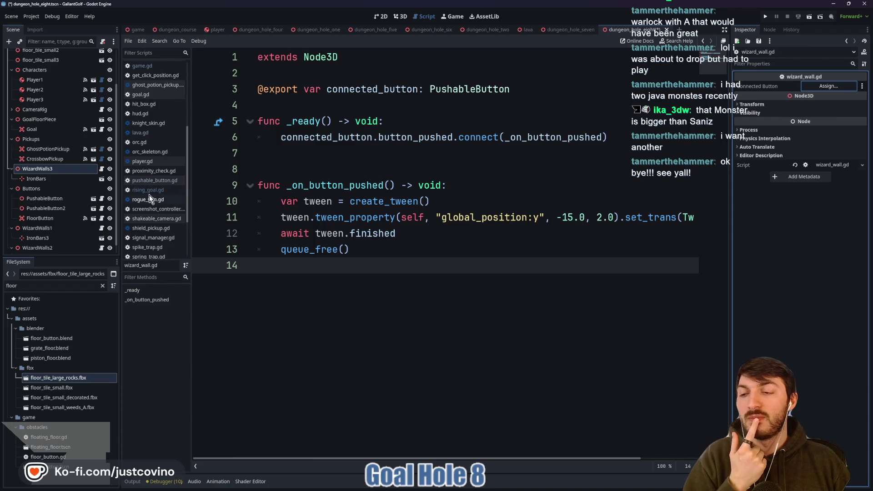
pyautogui.scroll(-1, 84, 214)
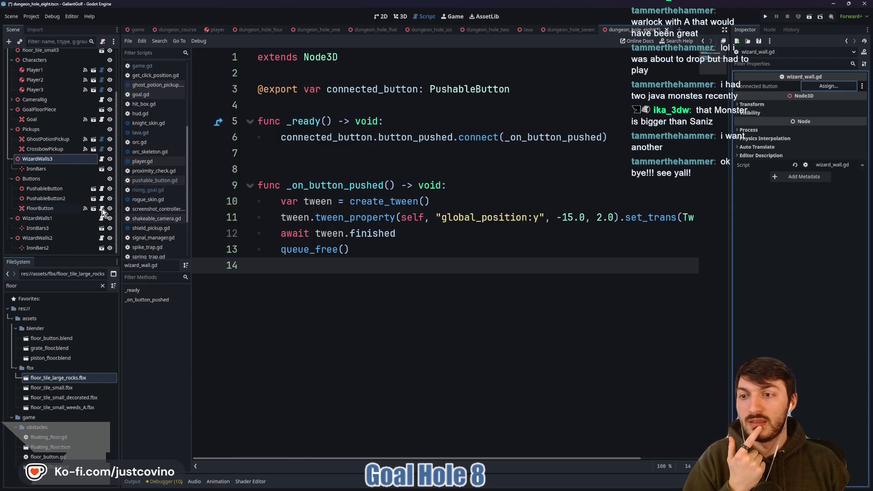
pyautogui.click(102, 209)
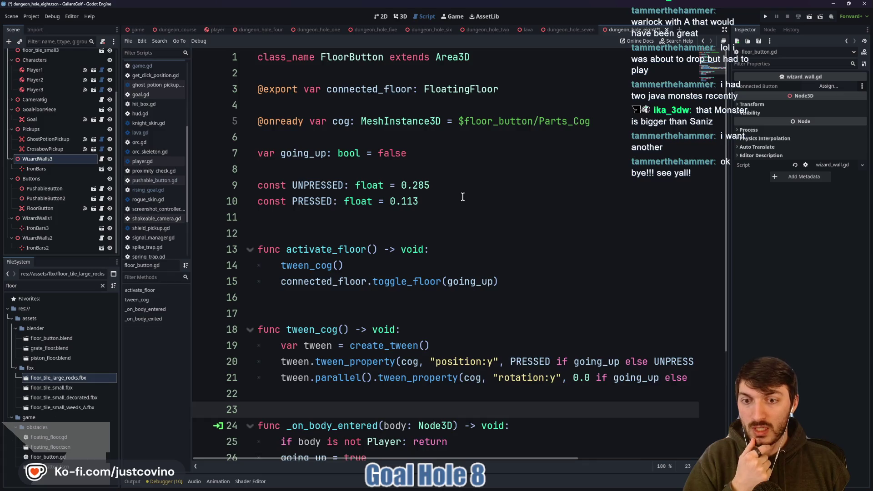
pyautogui.scroll(-2, 463, 197)
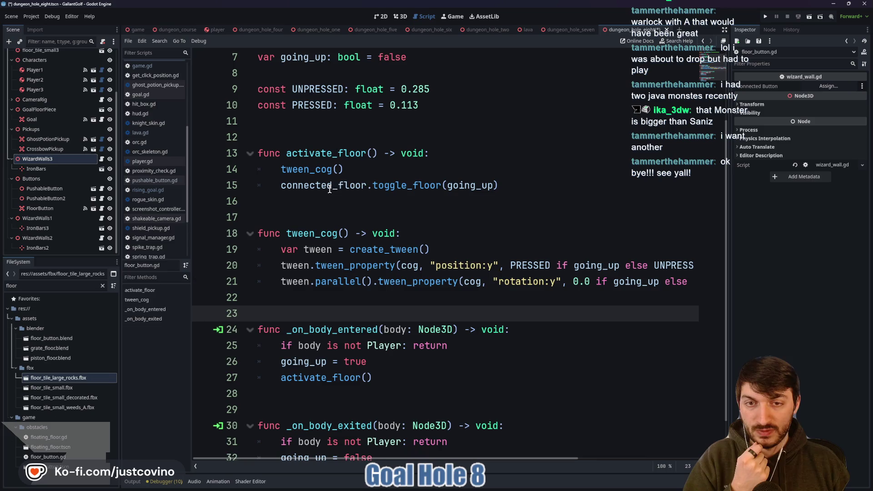
pyautogui.scroll(2, 403, 189)
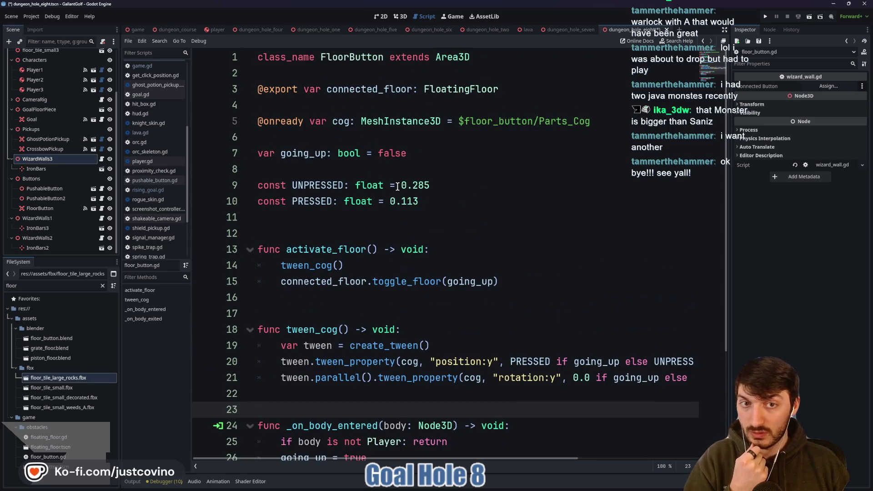
pyautogui.scroll(-3, 397, 186)
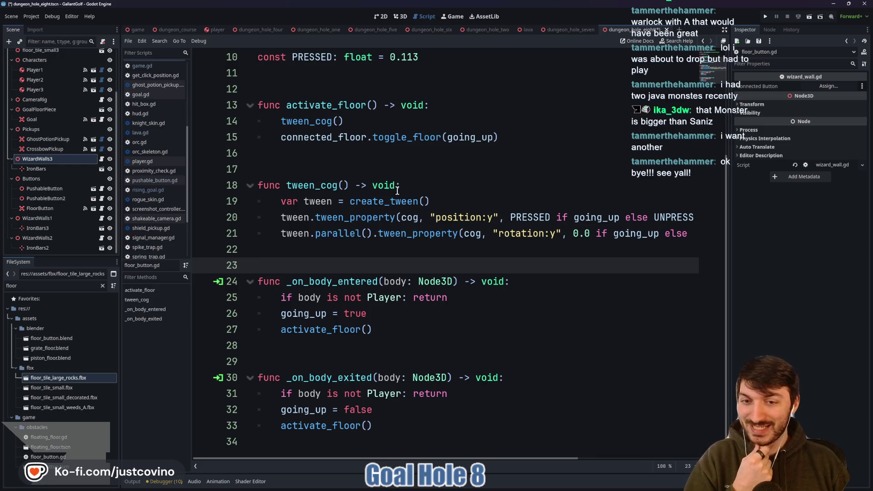
pyautogui.moveTo(392, 227)
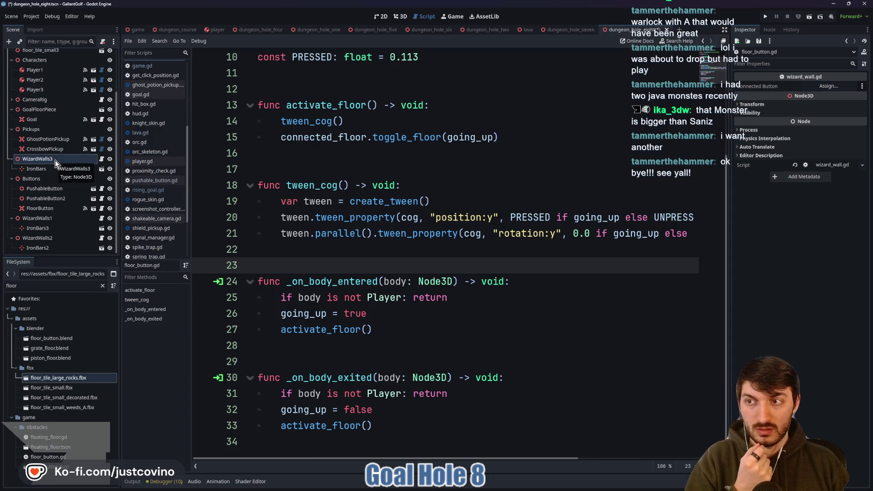
pyautogui.scroll(3, 322, 202)
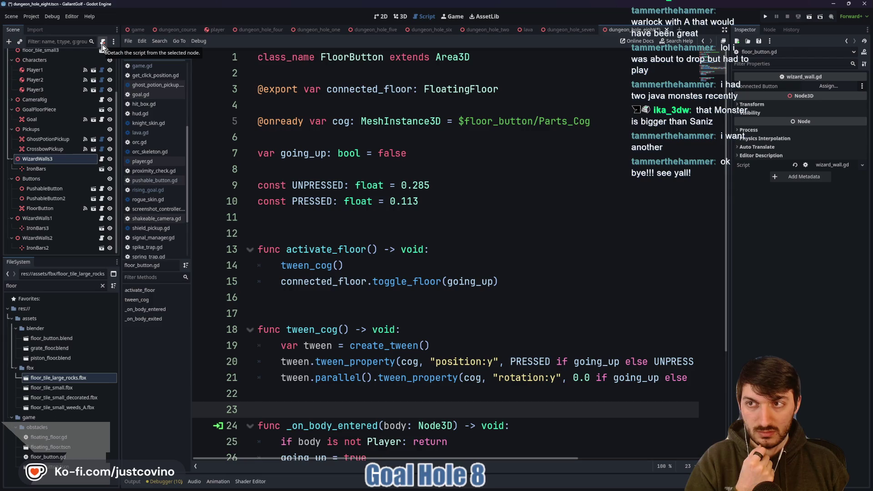
# Replace WizardWalls3's script, which mistakenly loads floating_floor.gd from obstacles
pyautogui.click(103, 42)
pyautogui.click(103, 42)
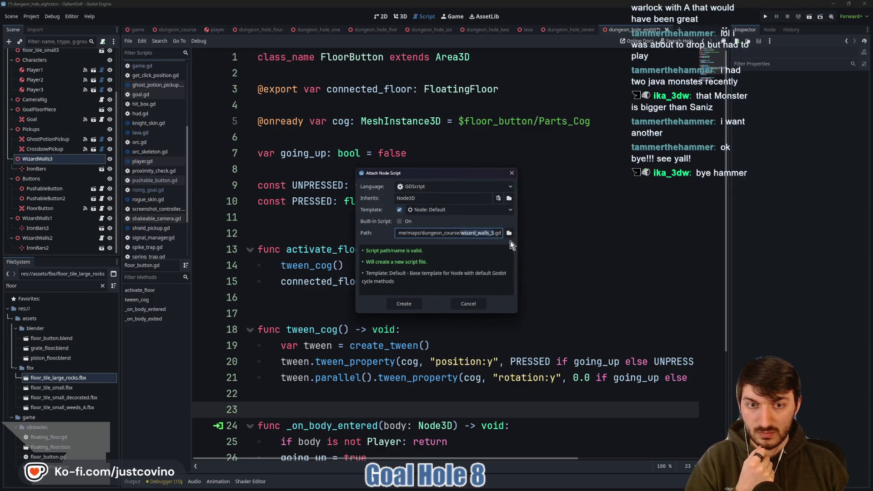
pyautogui.click(508, 234)
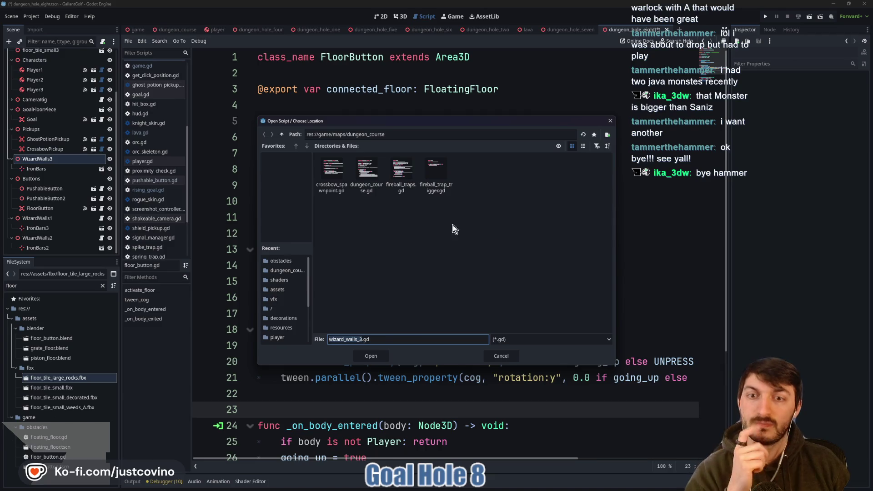
pyautogui.click(283, 135)
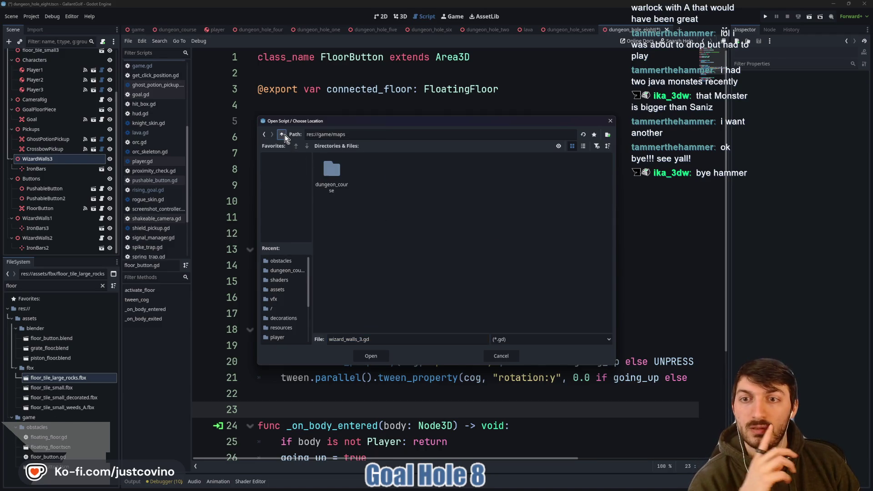
pyautogui.click(282, 134)
pyautogui.doubleClick(367, 169)
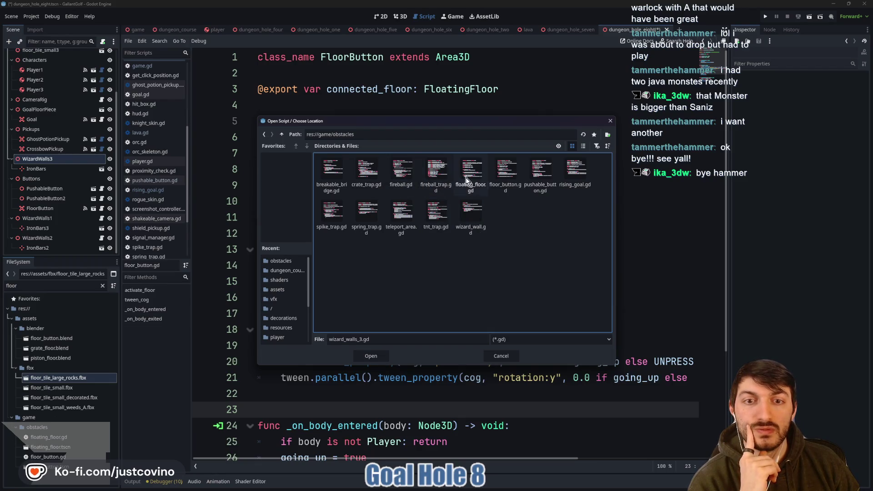
pyautogui.click(380, 355)
pyautogui.click(403, 308)
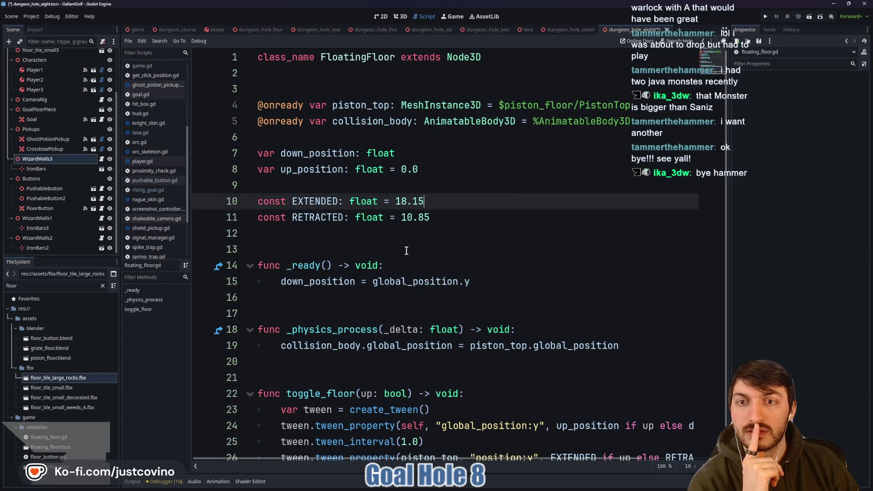
pyautogui.scroll(-2, 394, 230)
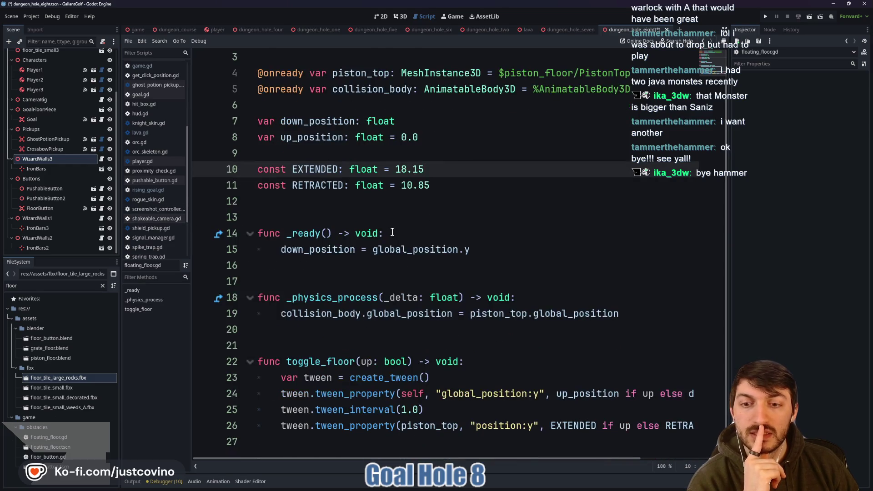
pyautogui.scroll(2, 391, 232)
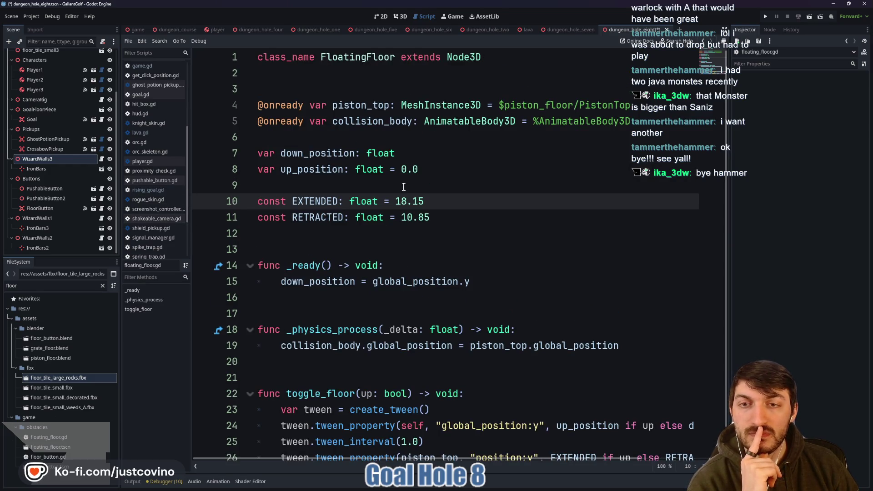
# Remove the wrong script and browse for a new script location up to res://game
pyautogui.click(102, 42)
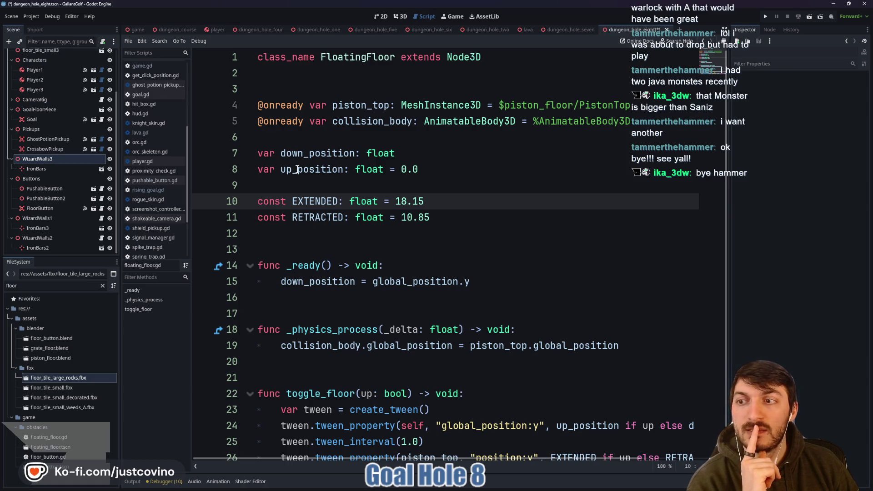
pyautogui.click(102, 42)
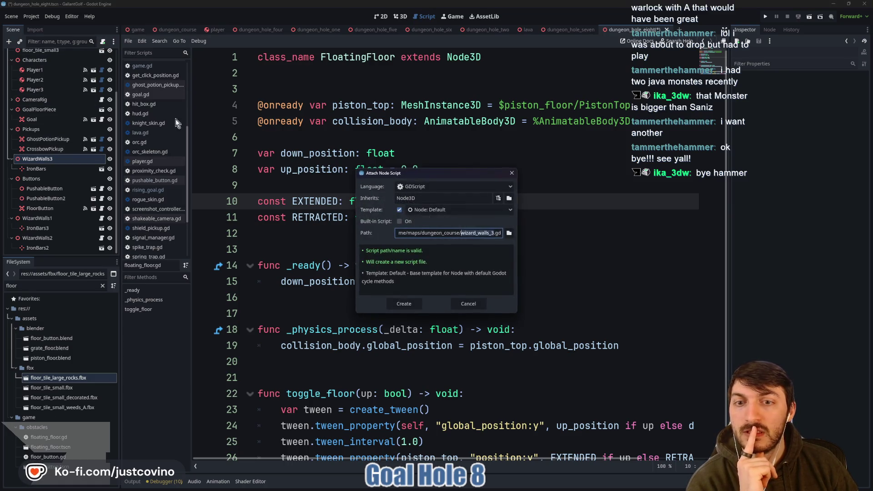
pyautogui.click(510, 233)
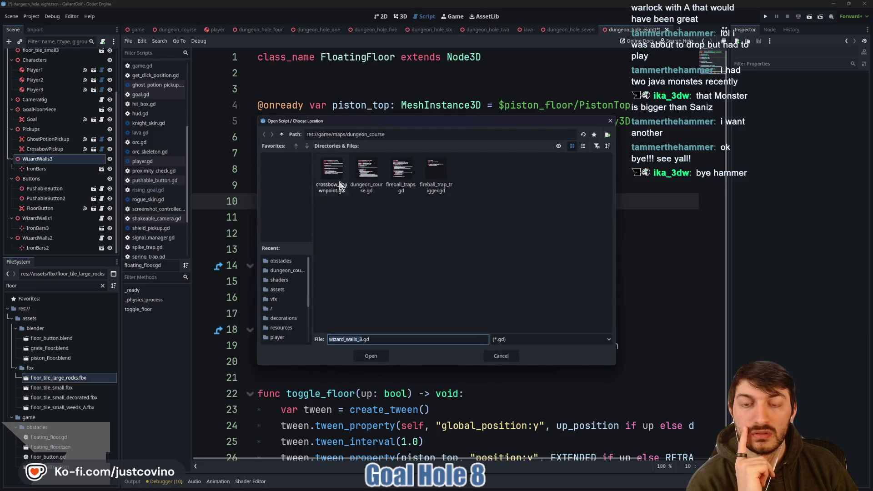
pyautogui.click(281, 134)
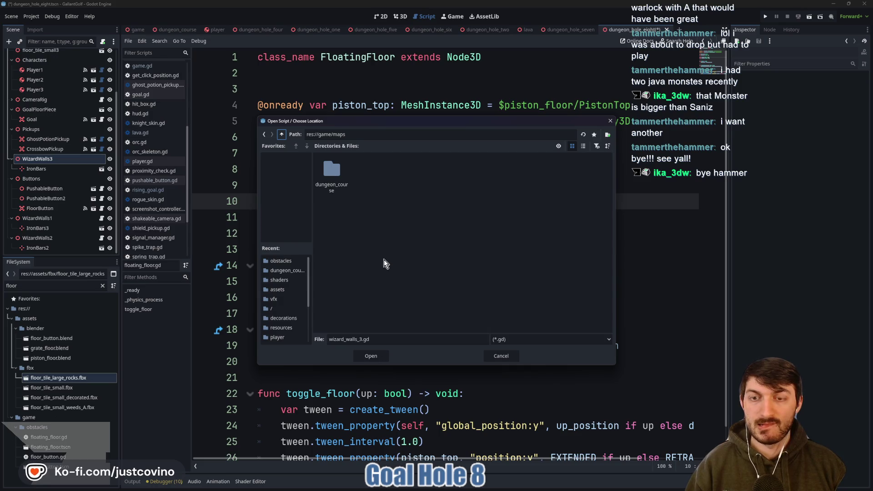
pyautogui.click(282, 134)
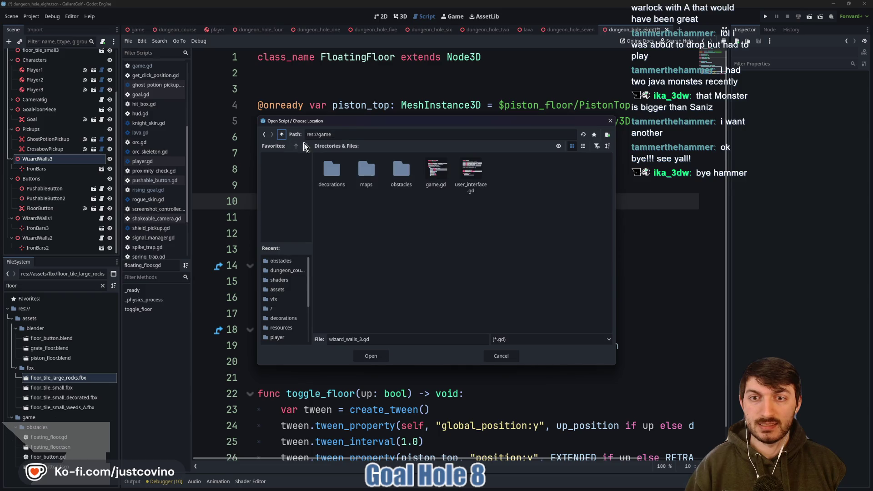
# Create a new pressure_wall.gd script in res://game/obstacles for WizardWalls3
pyautogui.doubleClick(397, 180)
pyautogui.moveTo(362, 339); pyautogui.dragTo(317, 337)
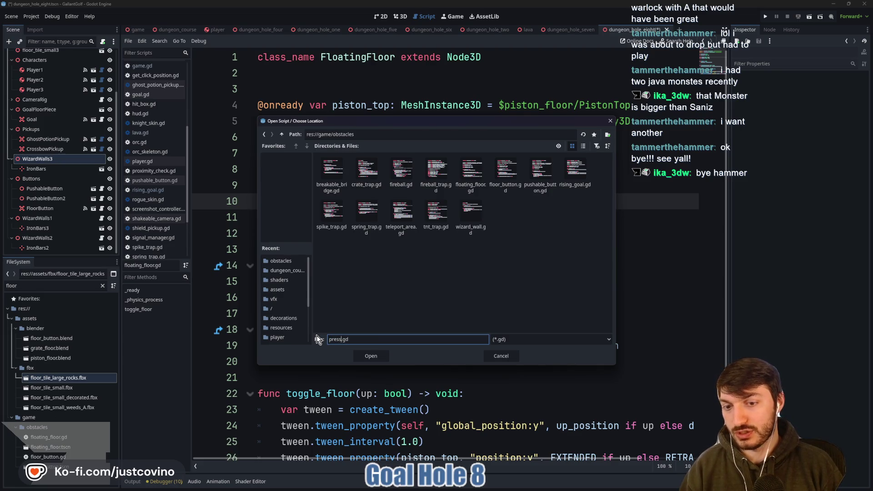
pyautogui.write('re_wall')
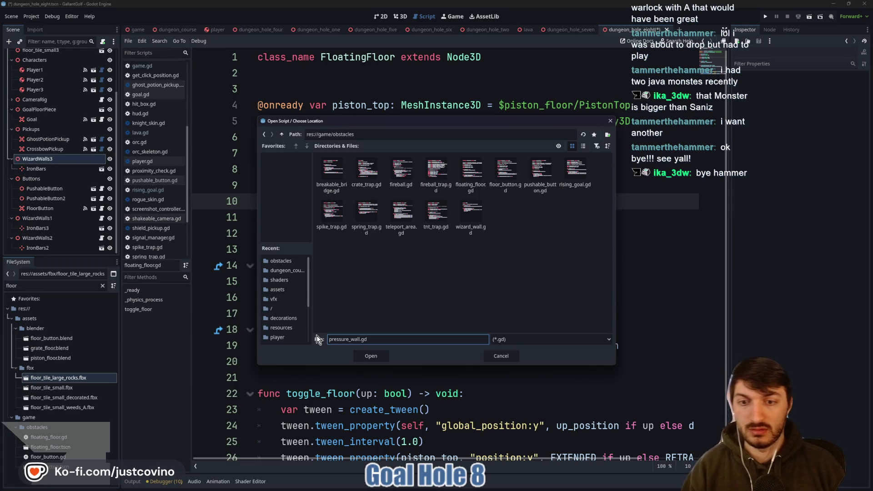
pyautogui.click(371, 356)
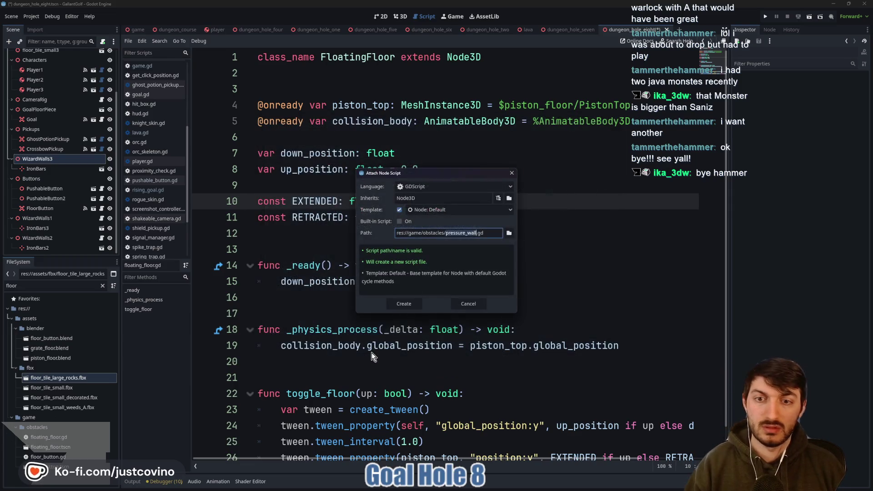
pyautogui.click(395, 304)
# Add class_name PressureWall, delete the template methods on lines 4–11, and save
pyautogui.write('class_name Pr')
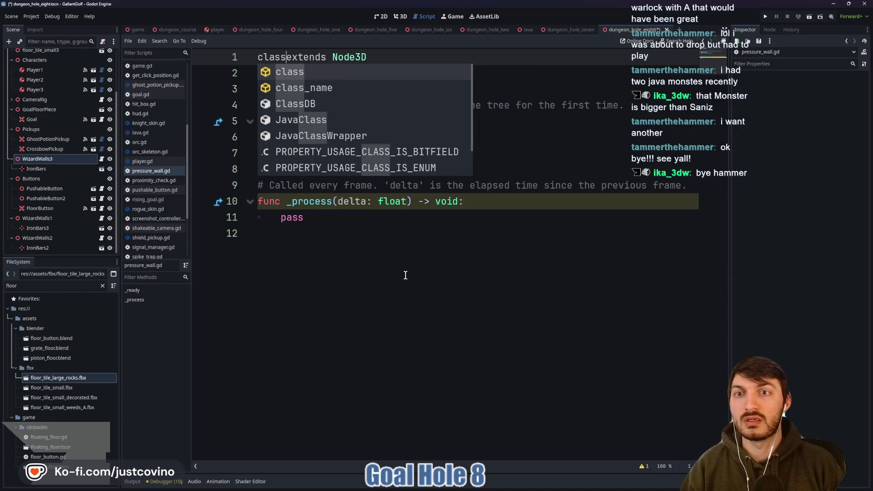
pyautogui.write('essureWall')
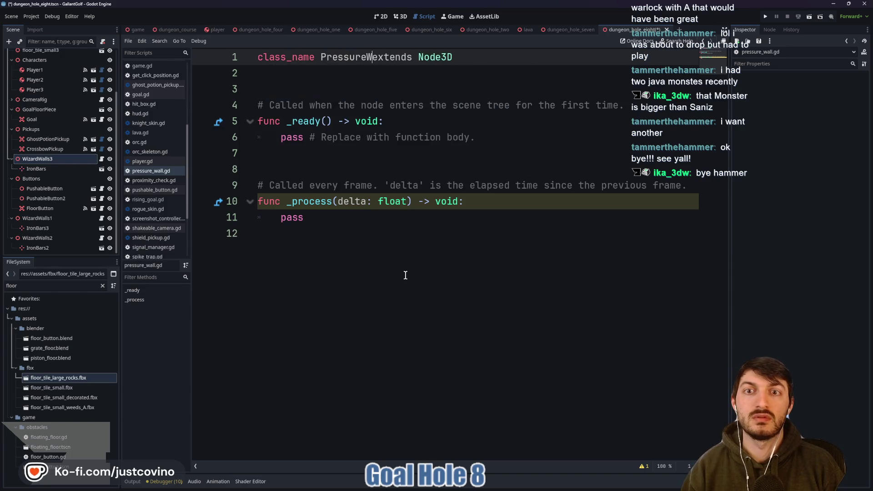
pyautogui.click(316, 244)
pyautogui.hotkey('ctrl', 's')
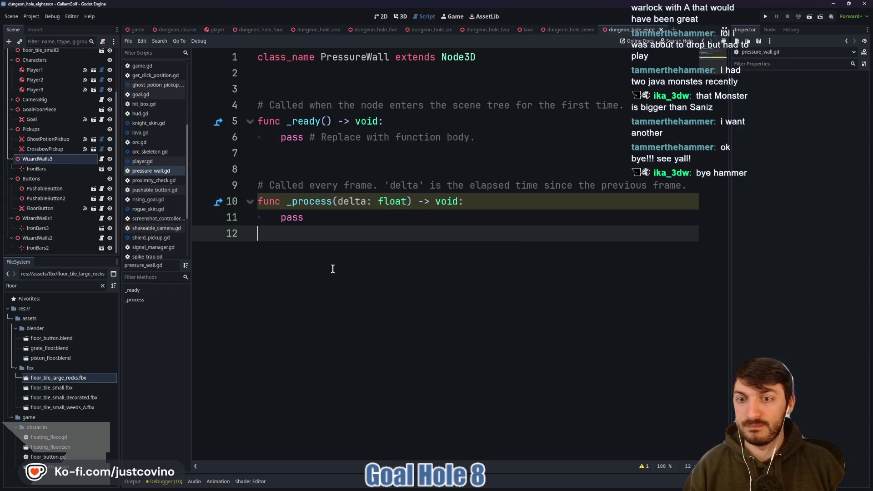
pyautogui.moveTo(320, 248); pyautogui.dragTo(245, 114)
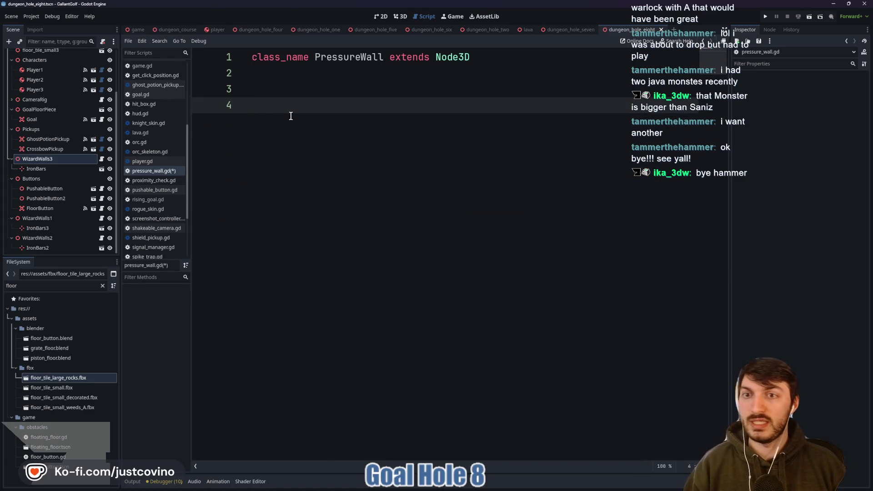
pyautogui.hotkey('ctrl', 's')
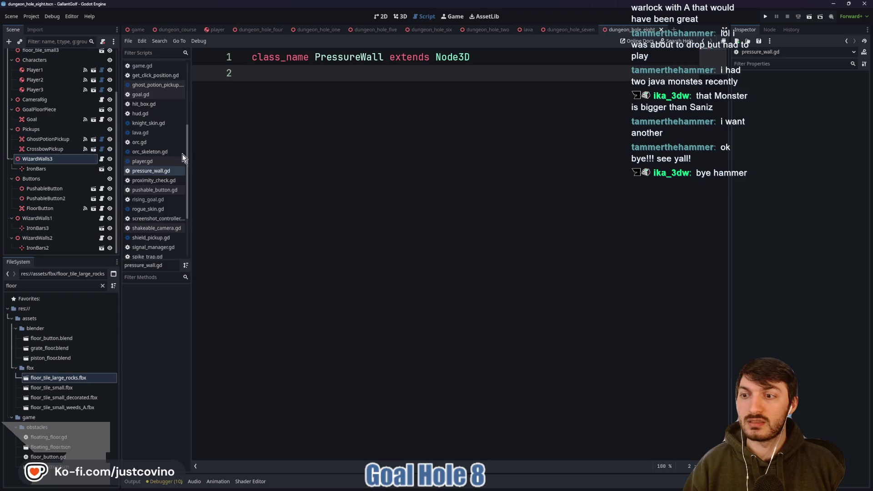
# Retype floor_button.gd's connected_floor export from FloatingFloor to Node3D, save, and show dungeon_hole_seven
pyautogui.click(101, 208)
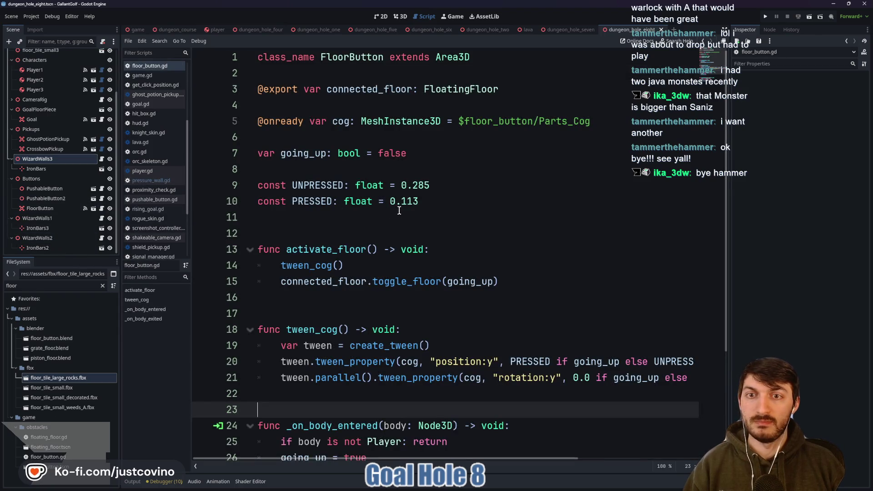
pyautogui.scroll(-2, 399, 211)
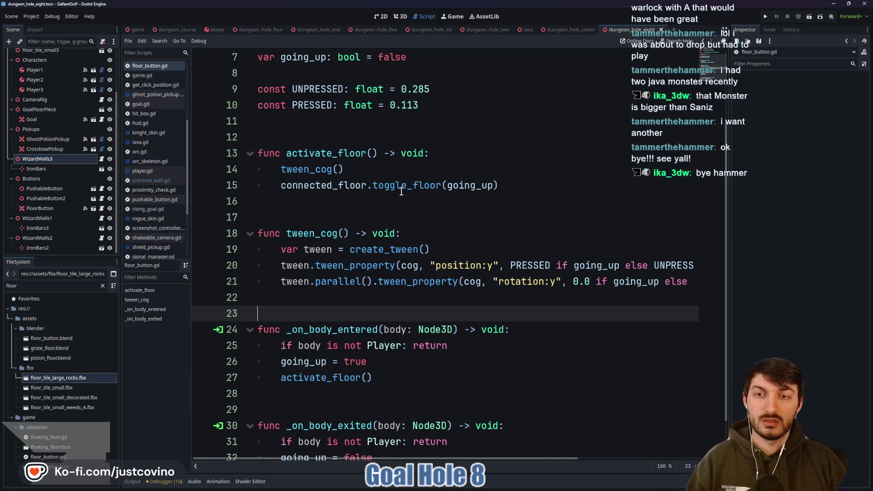
pyautogui.scroll(2, 401, 192)
pyautogui.click(462, 89)
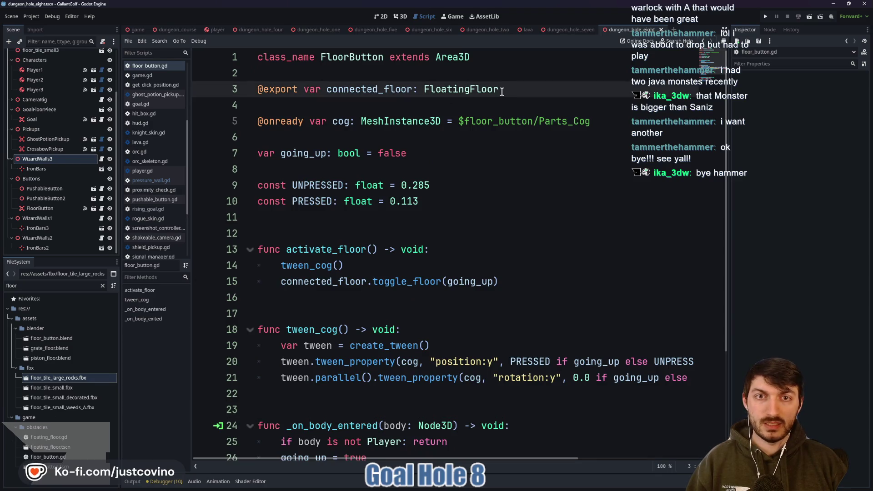
pyautogui.moveTo(502, 91); pyautogui.dragTo(426, 88)
pyautogui.write('Node3D')
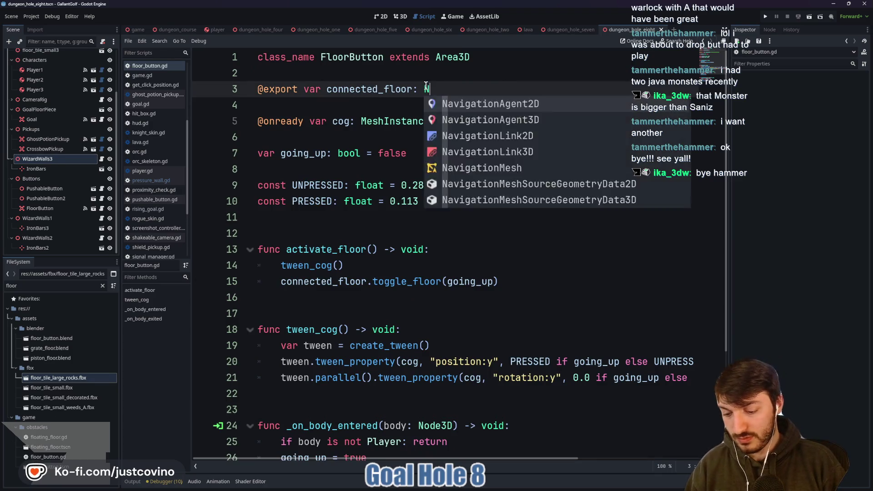
pyautogui.click(430, 105)
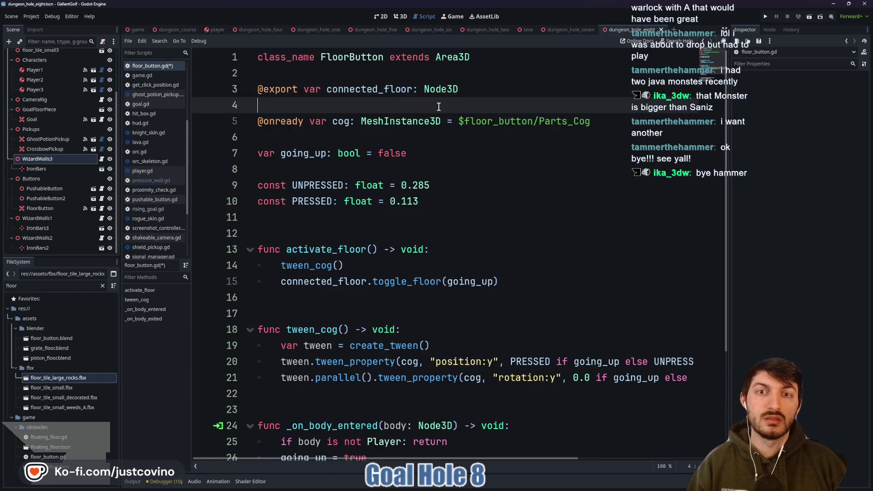
pyautogui.hotkey('ctrl', 's')
pyautogui.click(569, 30)
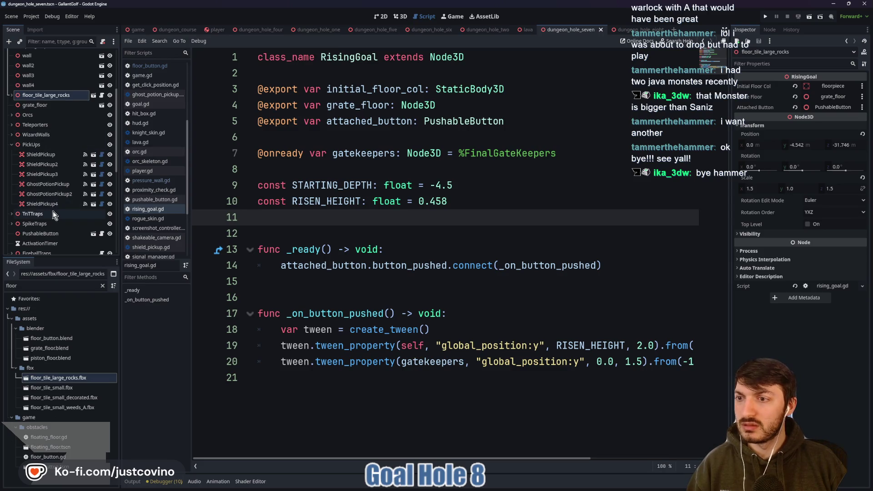
# Switch to 3D, visit the dungeon_hole_six and dungeon_hole_five scenes, and view hole five's room top-down
pyautogui.scroll(-3, 47, 203)
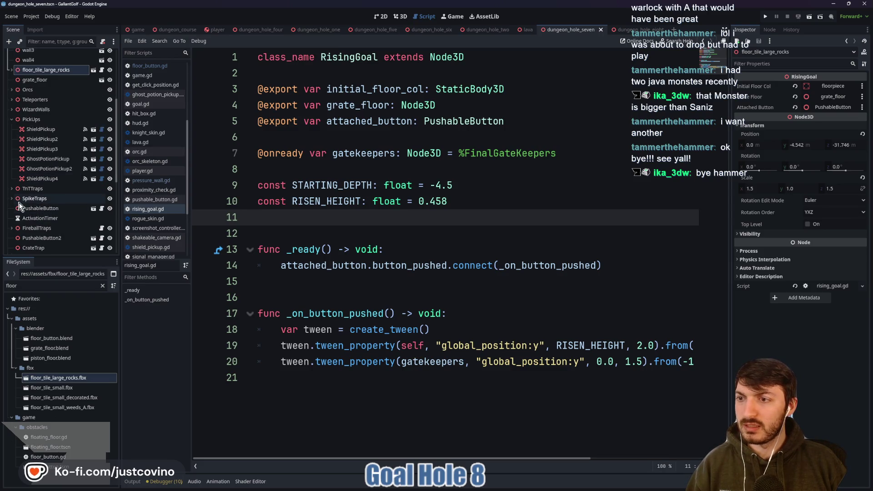
pyautogui.scroll(-2, 50, 207)
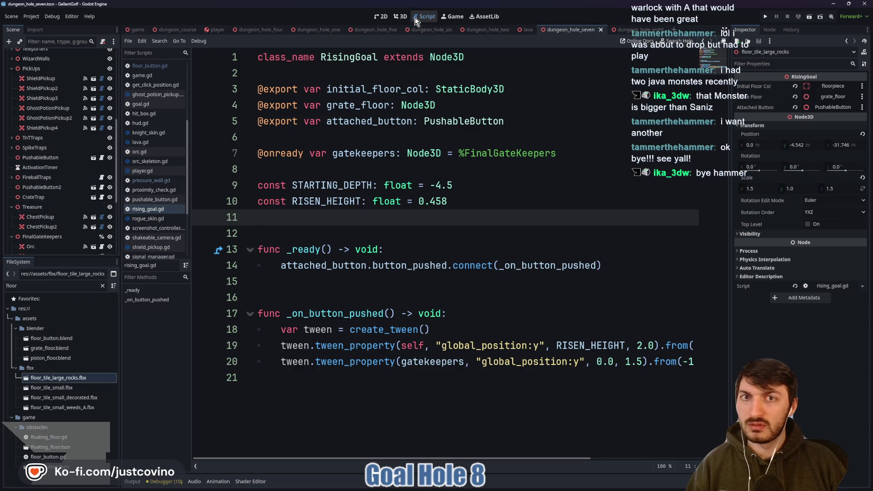
pyautogui.click(400, 16)
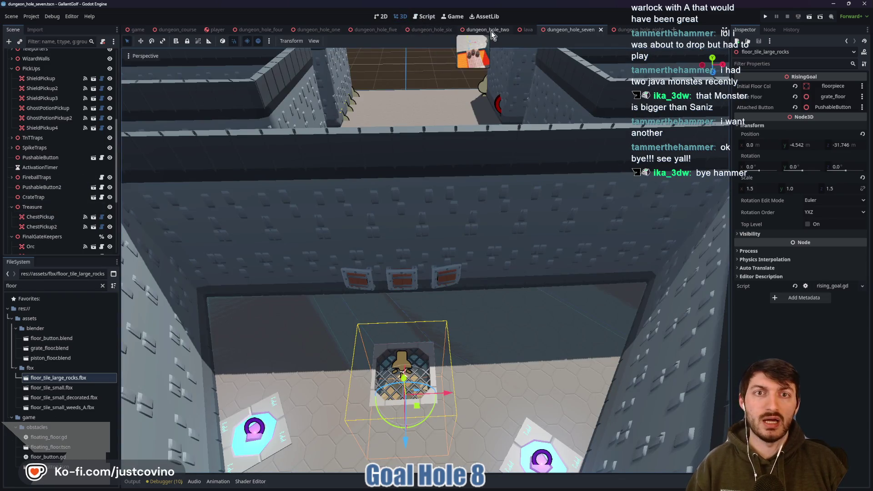
pyautogui.click(434, 29)
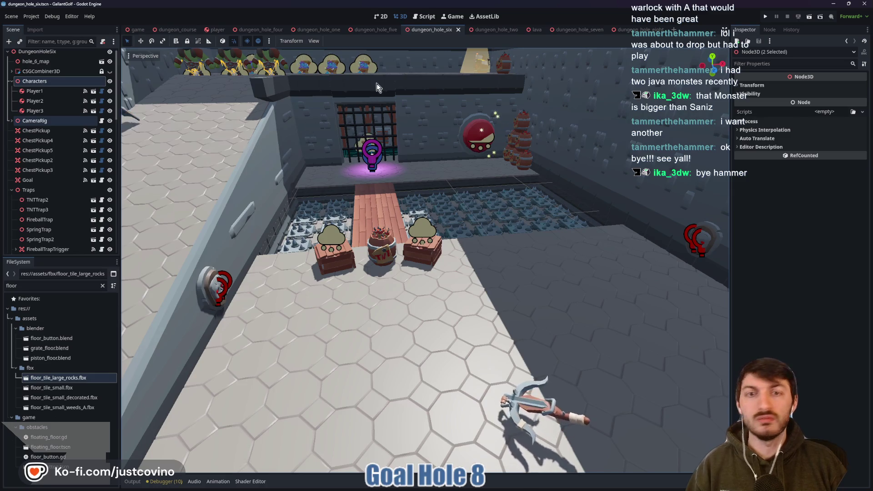
pyautogui.click(376, 30)
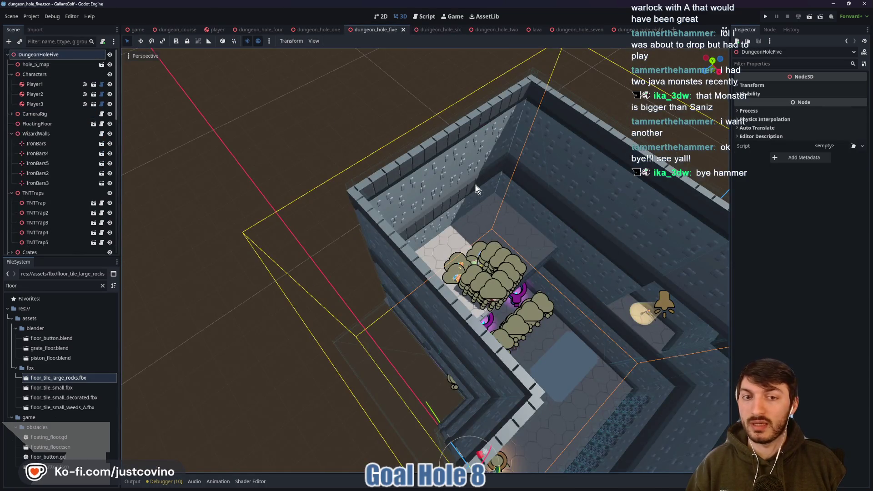
pyautogui.moveTo(476, 217); pyautogui.dragTo(123, 179)
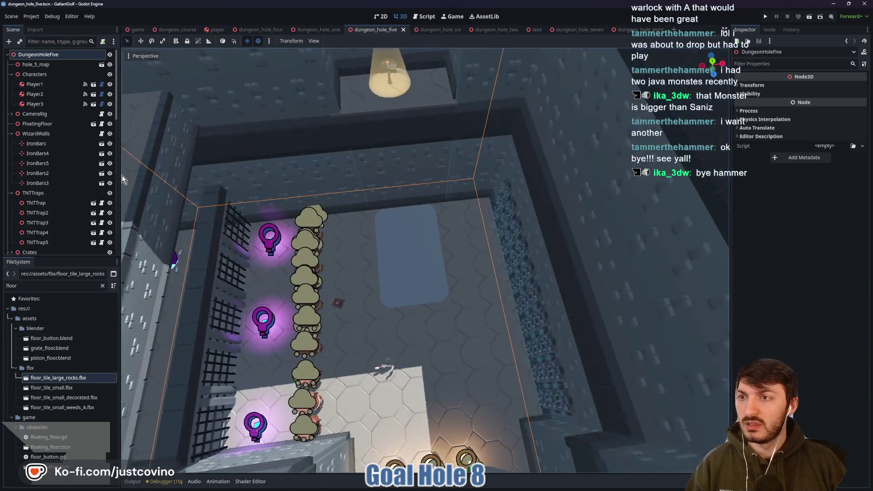
# Inspect hole five's FloatingFloor and its FloorButton's connected floor, then return to dungeon_hole_eight
pyautogui.click(38, 123)
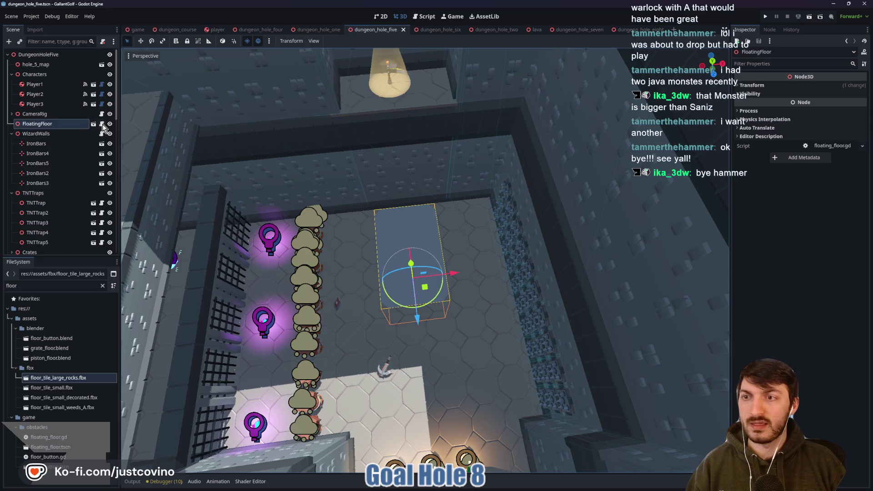
pyautogui.scroll(-2, 50, 124)
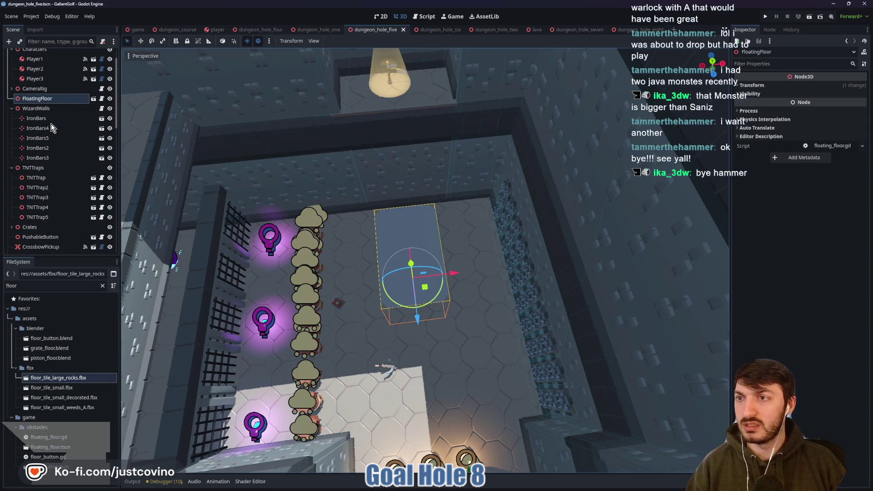
pyautogui.scroll(-2, 49, 124)
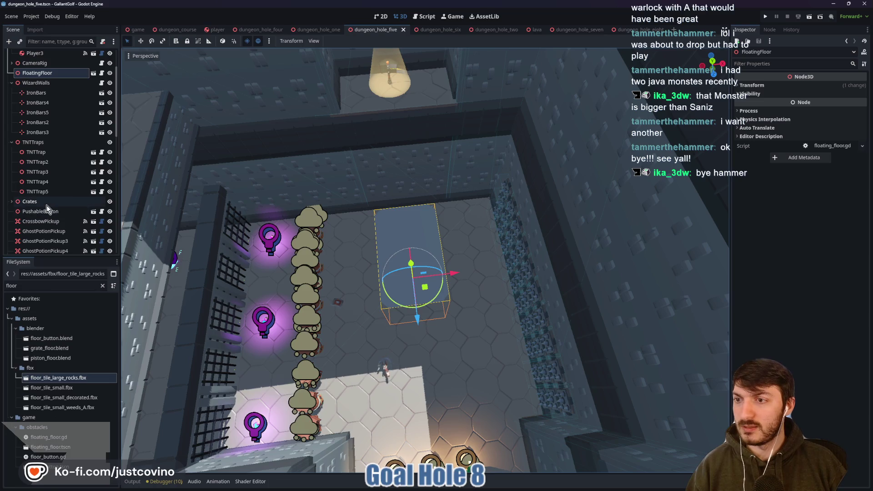
pyautogui.scroll(-3, 46, 206)
pyautogui.scroll(-10, 44, 208)
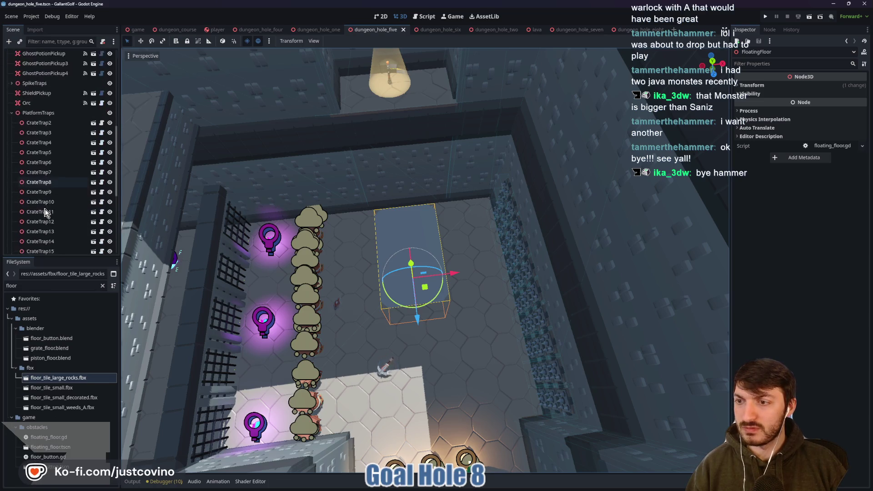
pyautogui.scroll(-1, 45, 209)
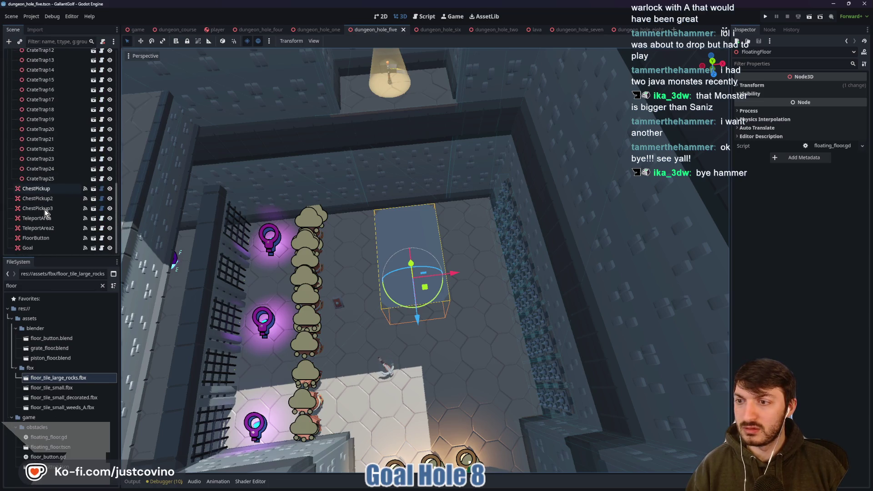
pyautogui.click(36, 238)
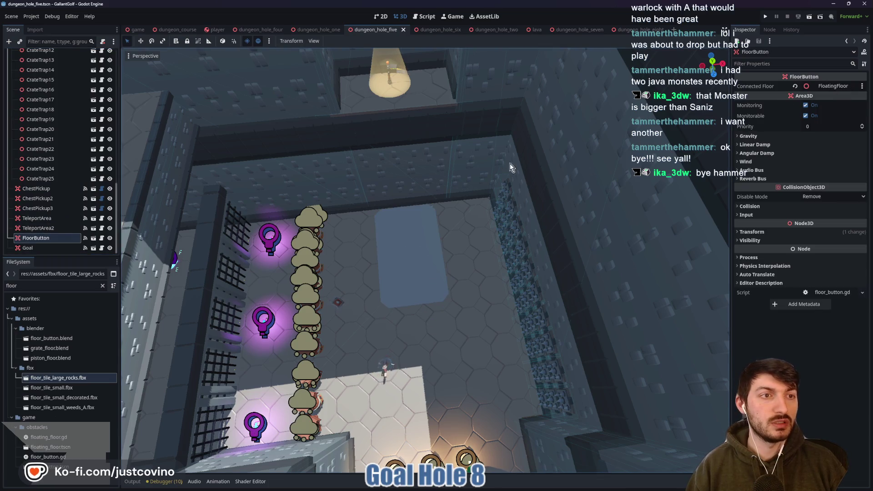
pyautogui.click(633, 30)
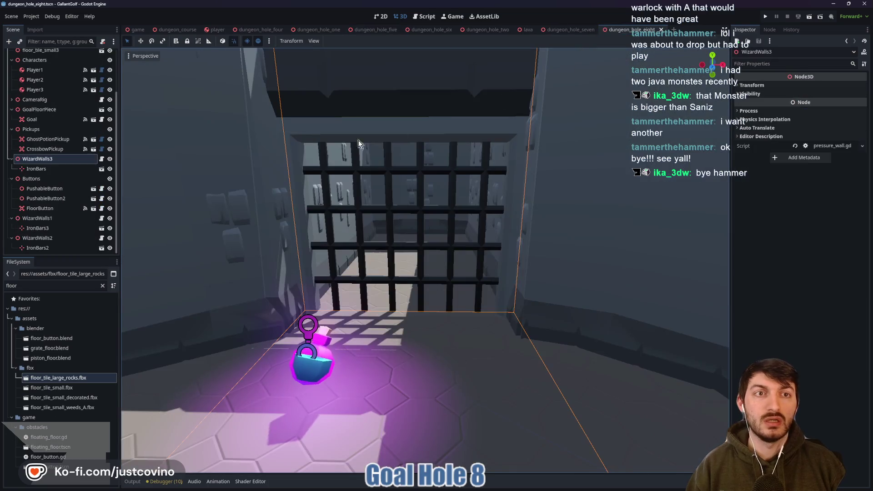
# Open WizardWalls3's pressure_wall.gd and the FloorButton's script for reference
pyautogui.click(63, 161)
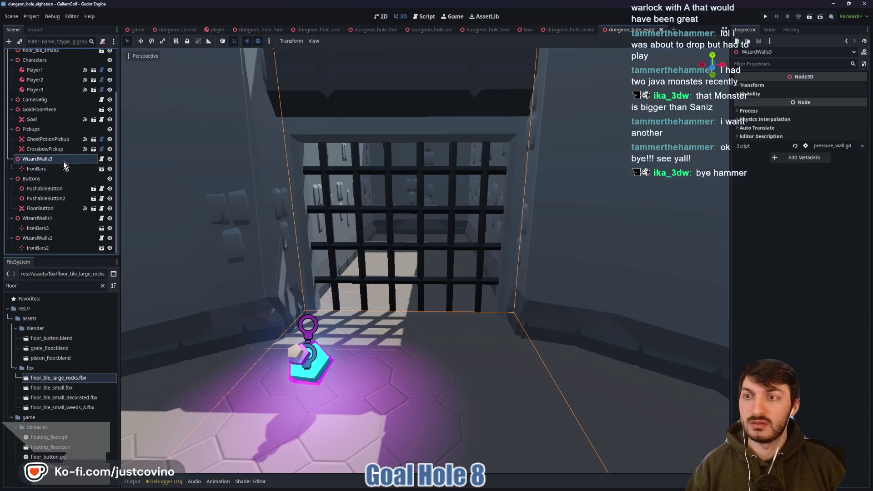
pyautogui.click(101, 158)
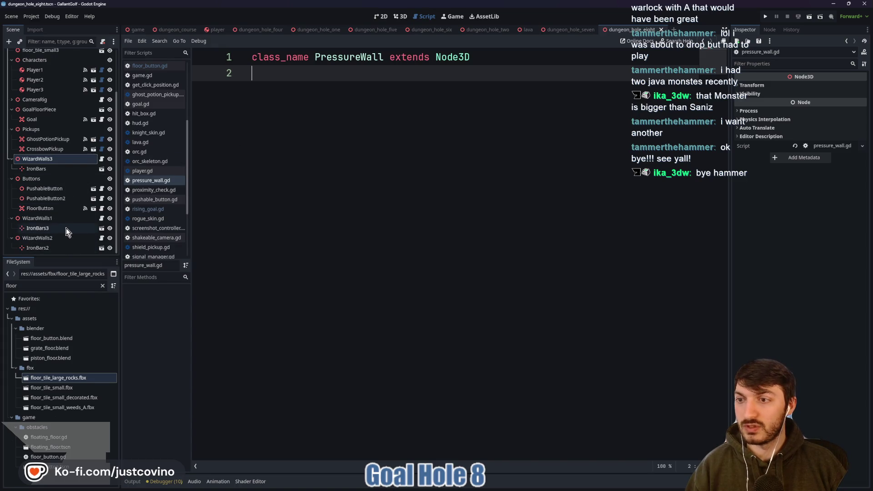
pyautogui.click(102, 208)
# Set the FloorButton's Connected Floor to WizardWalls3, filtering the node picker by 'wiz'
pyautogui.click(64, 210)
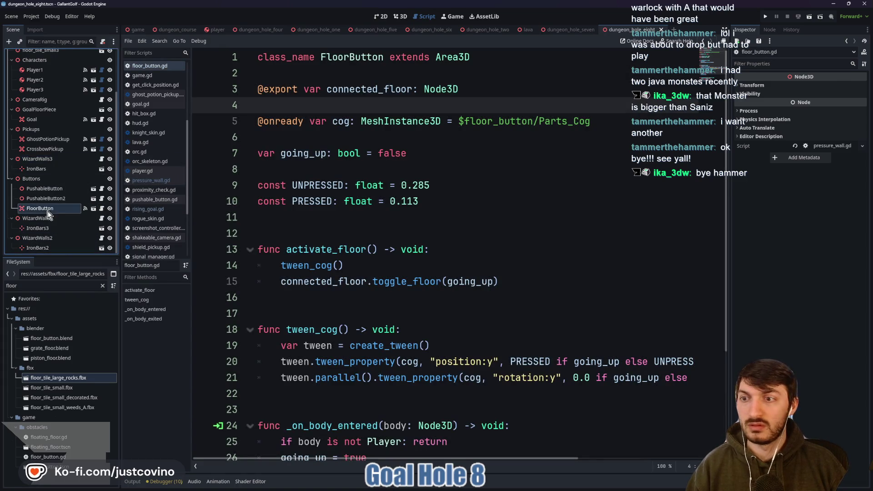
pyautogui.click(825, 86)
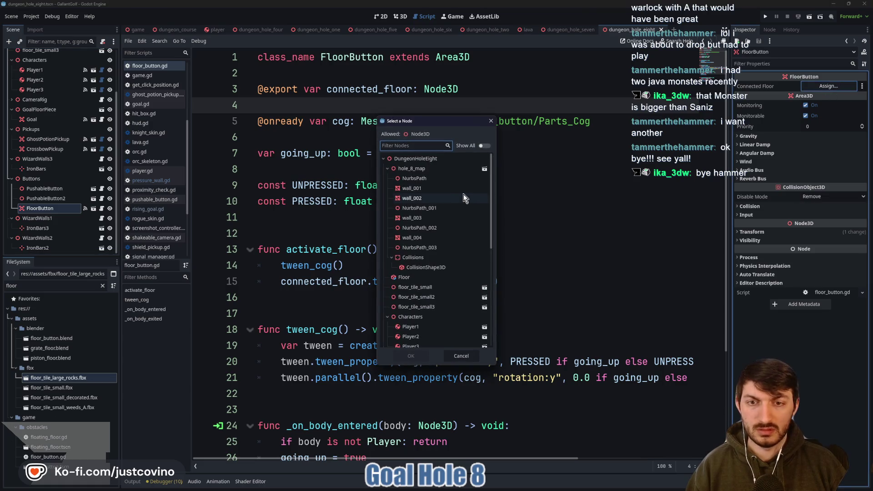
pyautogui.write('wix')
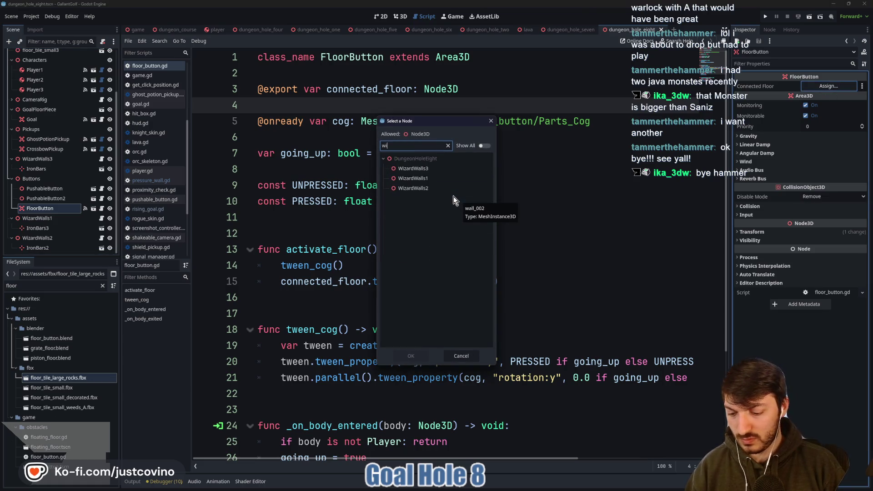
pyautogui.press('BackSpace')
pyautogui.write('z')
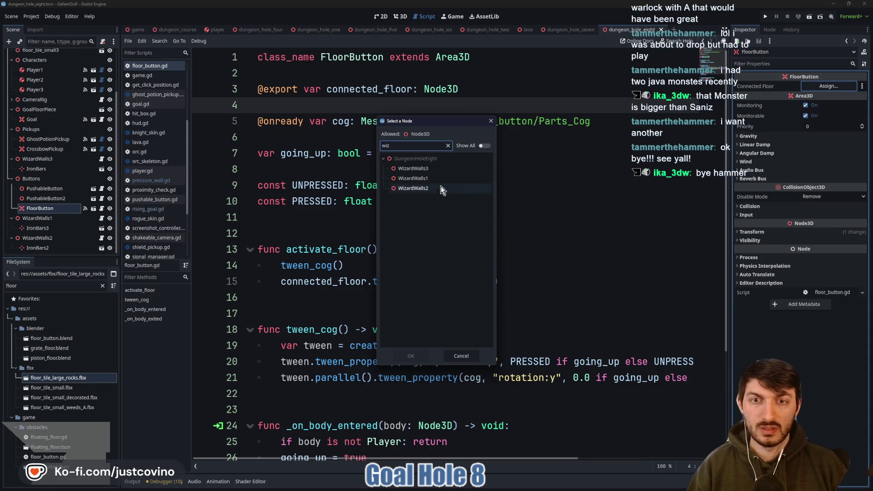
pyautogui.click(411, 356)
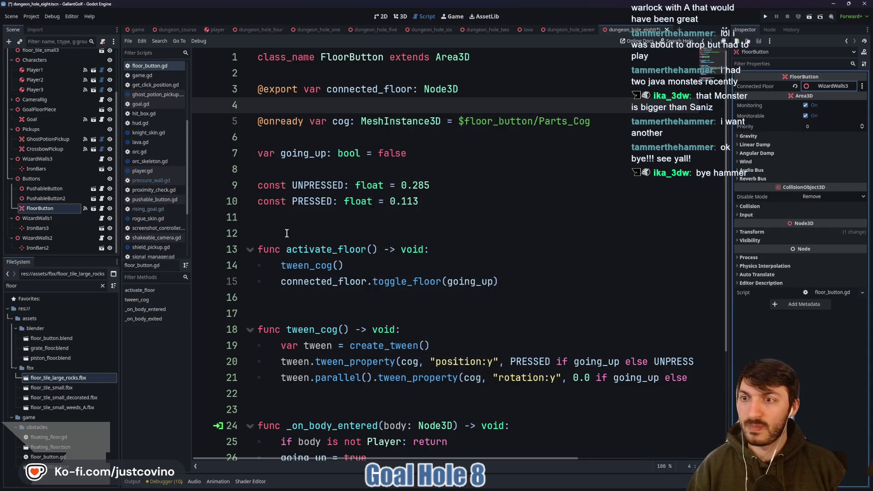
pyautogui.scroll(-1, 390, 191)
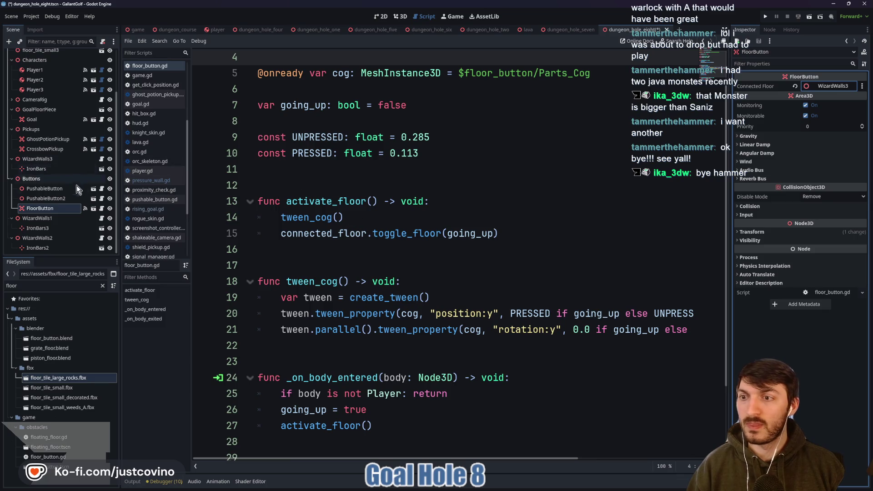
# In pressure_wall.gd, write toggle_floor(going_up: bool) creating a tween on self's global_position:y
pyautogui.click(101, 160)
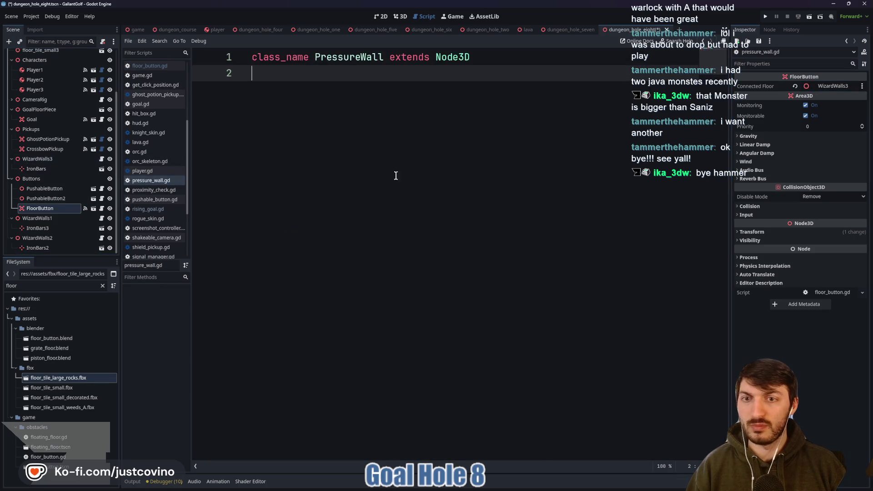
pyautogui.press('Return')
pyautogui.press('Return')
pyautogui.write('func tog')
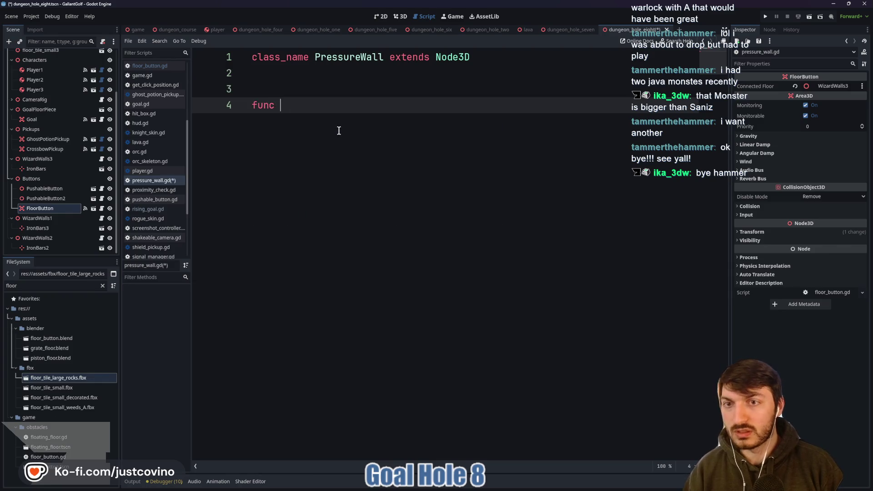
pyautogui.write('gle_floor(going')
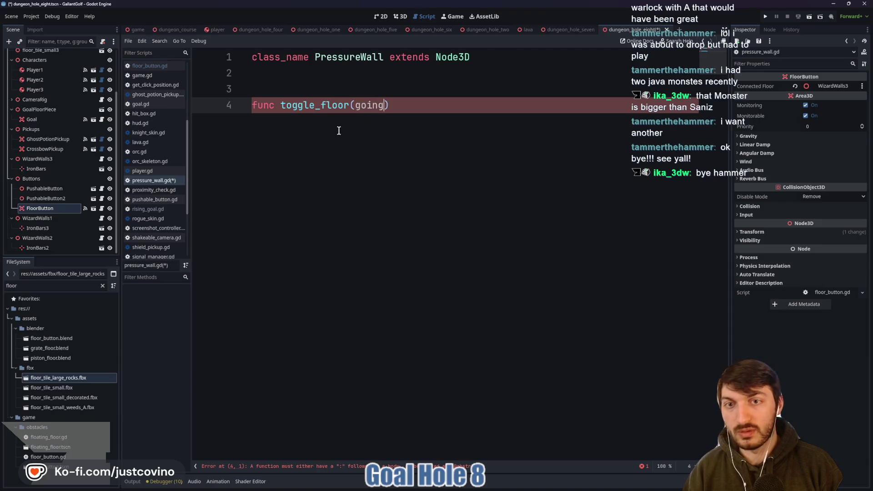
pyautogui.write('_up: ')
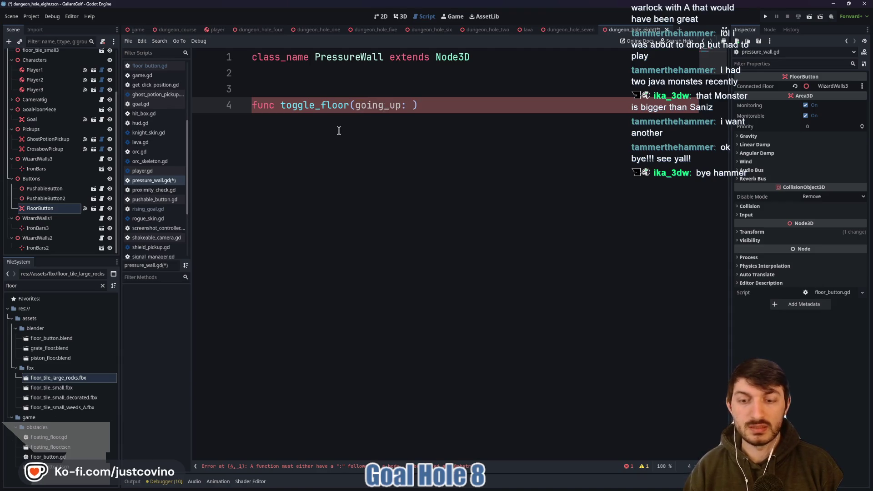
pyautogui.write('bool)')
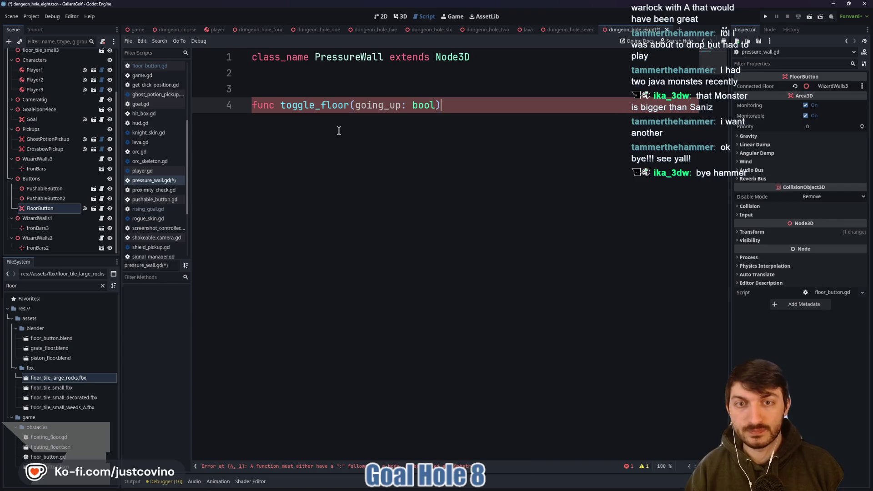
pyautogui.write(' -> void:')
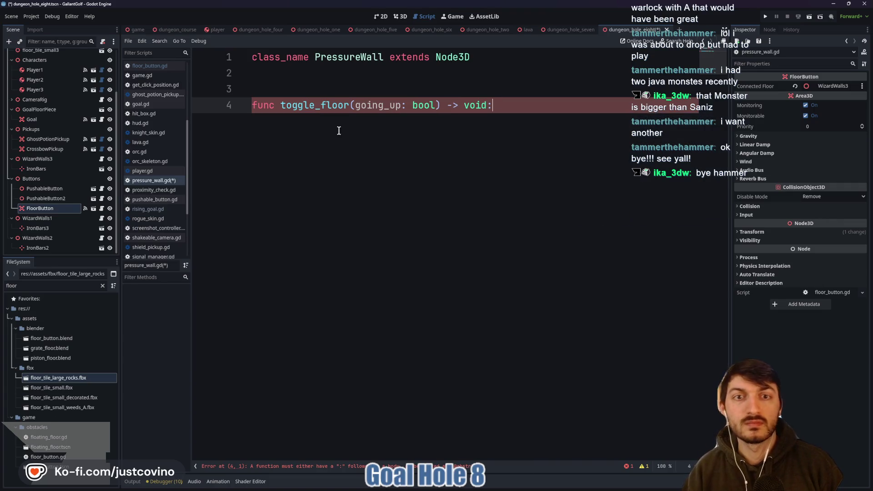
pyautogui.press('Return')
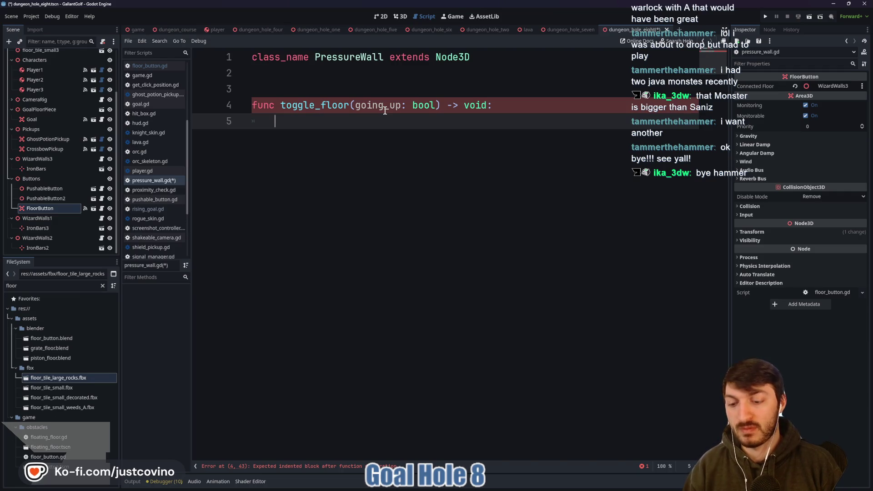
pyautogui.write('var tween = c')
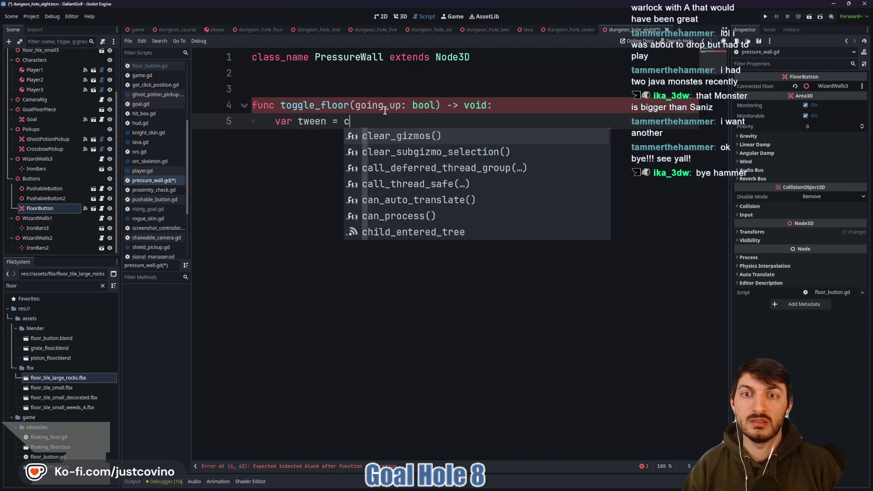
pyautogui.write('reat')
pyautogui.press('Return')
pyautogui.press('Return')
pyautogui.write('tween.tw')
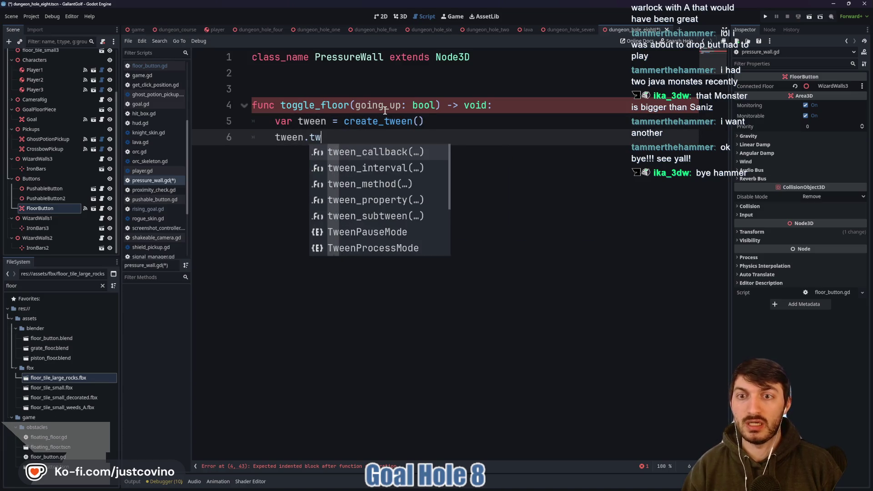
pyautogui.write('een_pro')
pyautogui.press('Return')
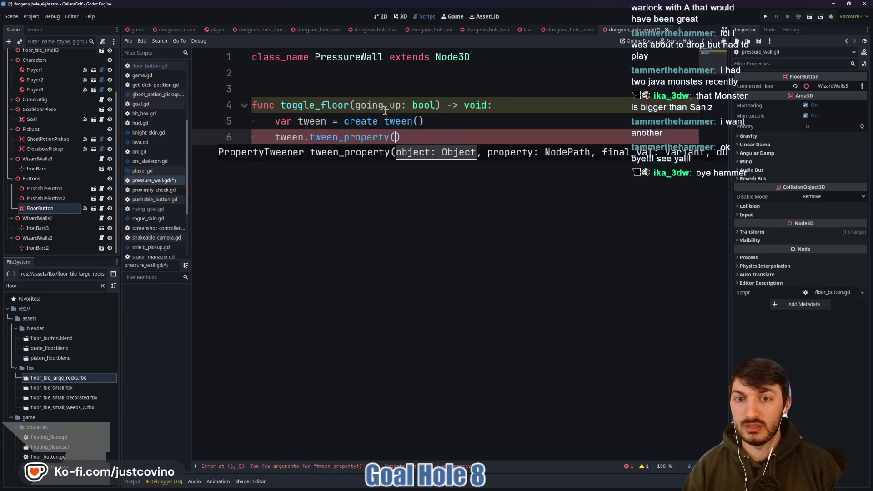
pyautogui.write('self, "glo')
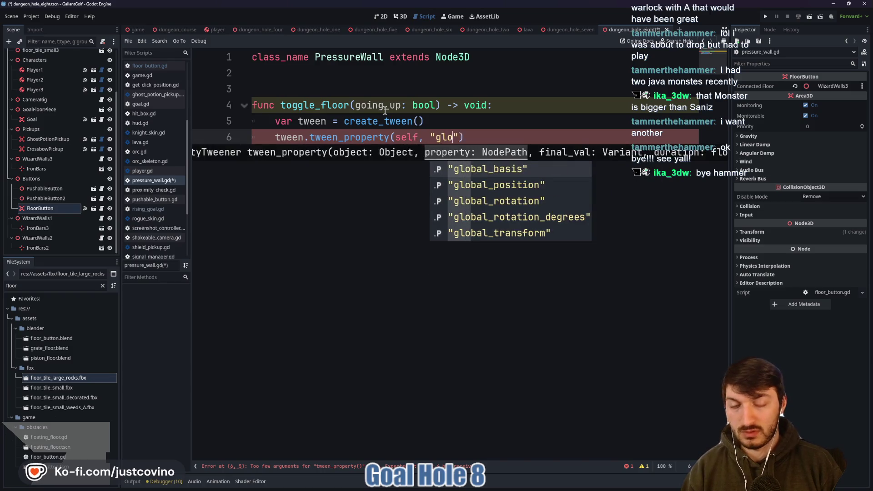
pyautogui.write('bal_position:y"')
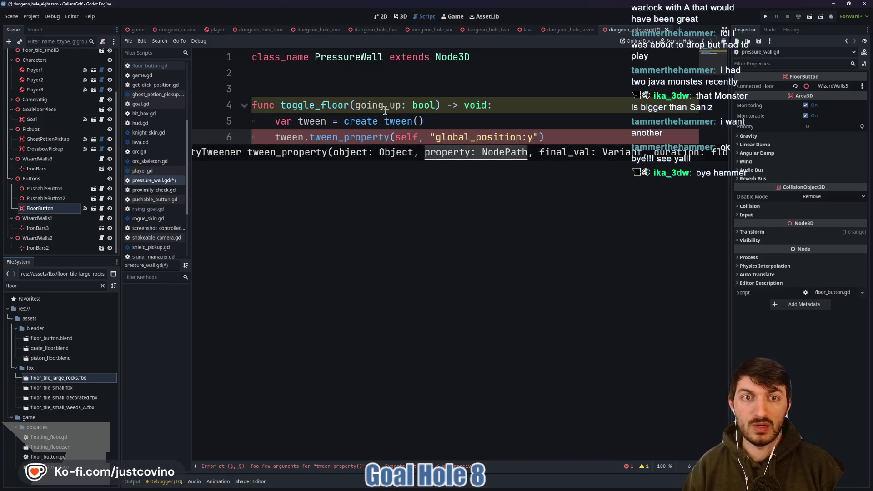
pyautogui.write(',')
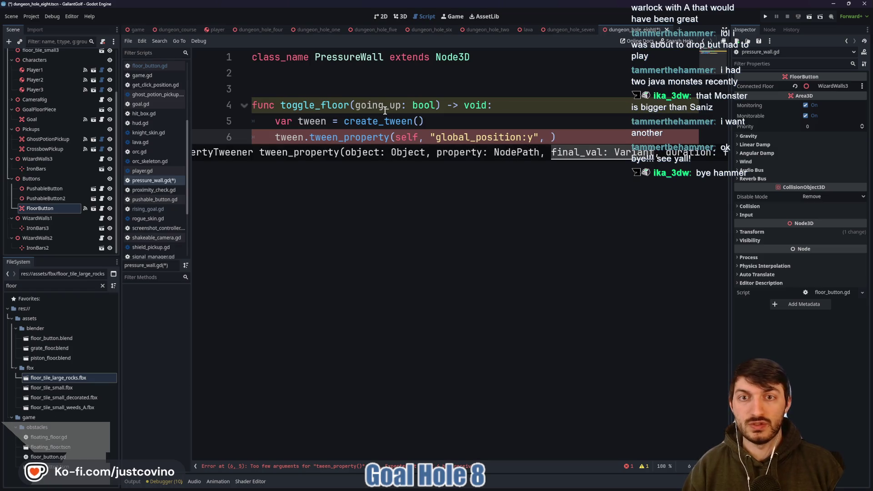
# Add const UP: float = 0.0 and an unfinished DOWN constant above the function, then save
pyautogui.click(337, 81)
pyautogui.press('Return')
pyautogui.press('Return')
pyautogui.press('Up')
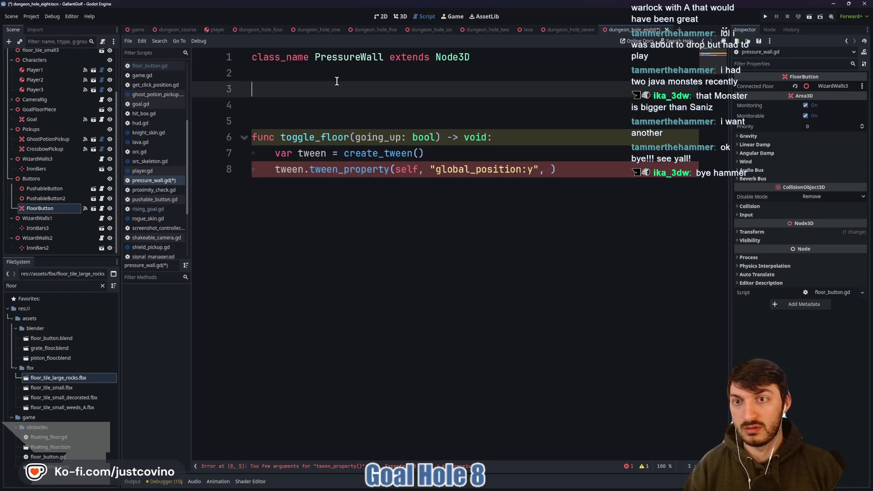
pyautogui.write('cnost UP')
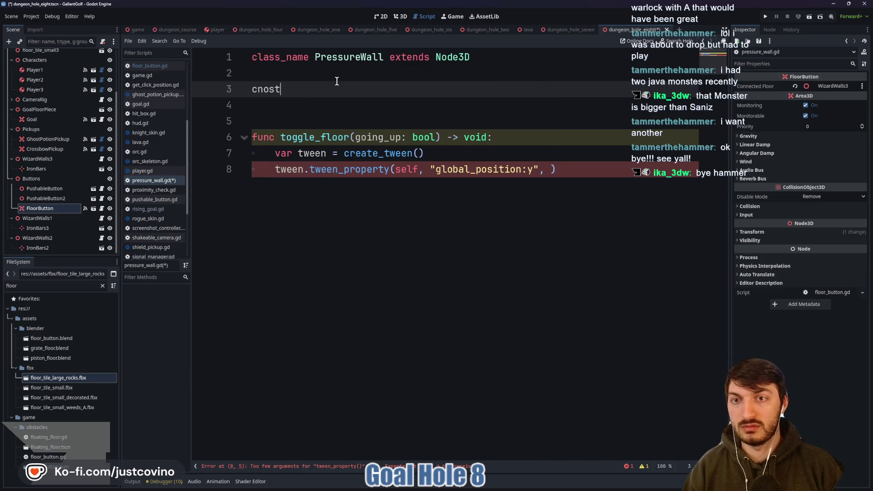
pyautogui.press('BackSpace')
pyautogui.write('onst ')
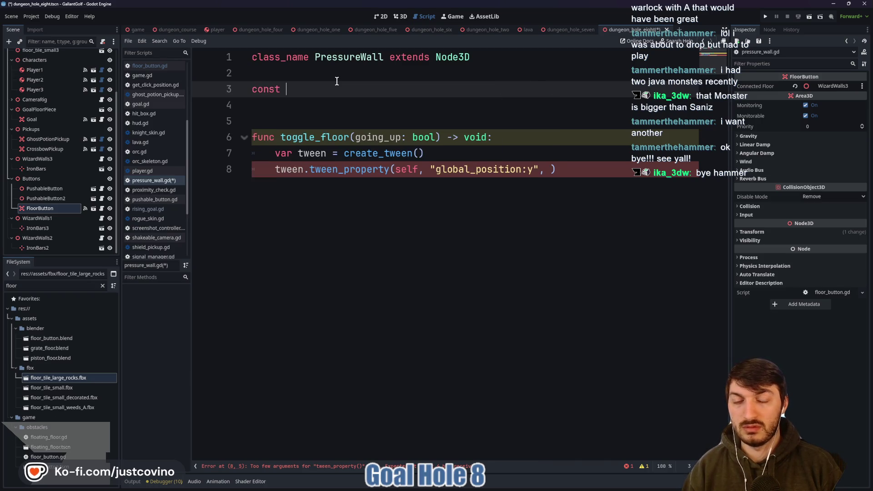
pyautogui.write('UP: float = ')
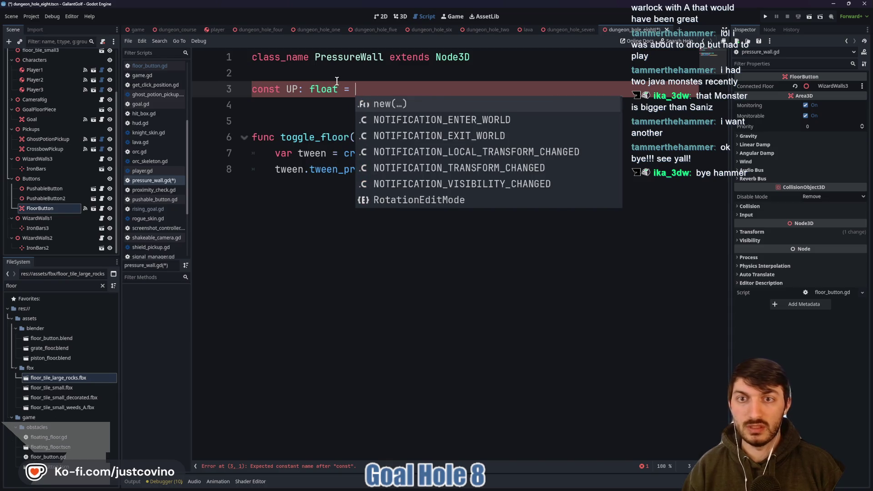
pyautogui.write('0.0')
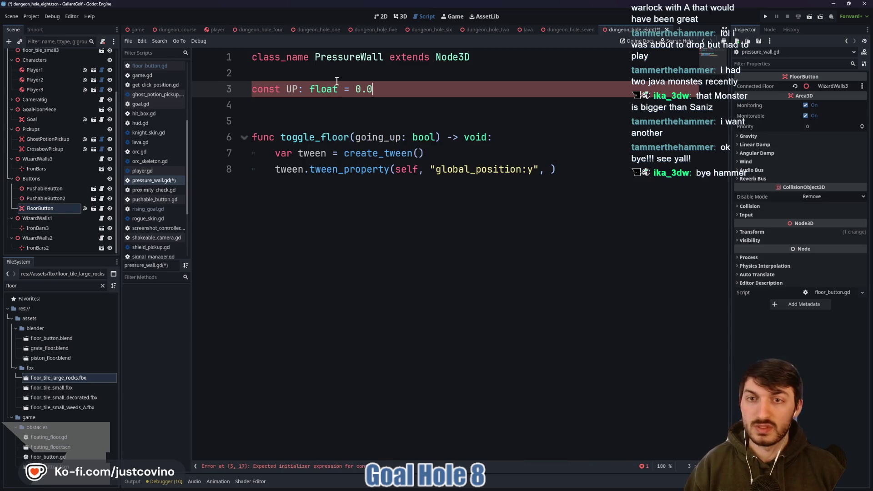
pyautogui.press('Return')
pyautogui.write('const ')
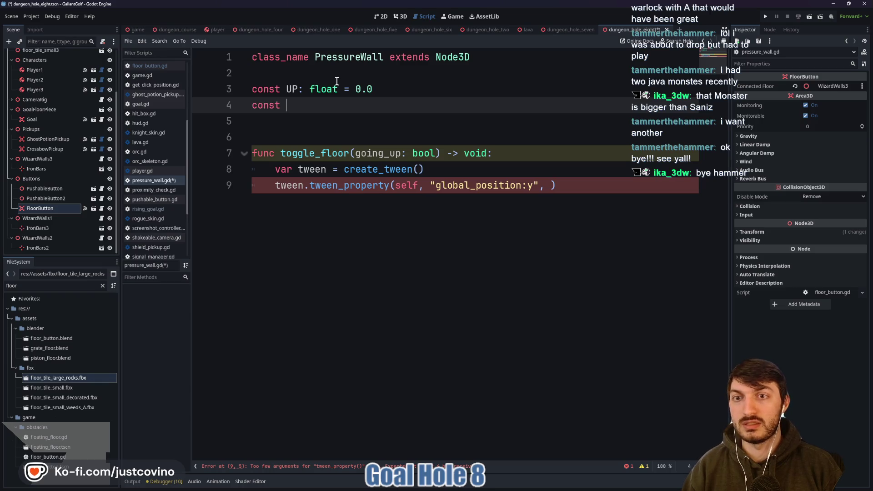
pyautogui.write('DOWN: float ')
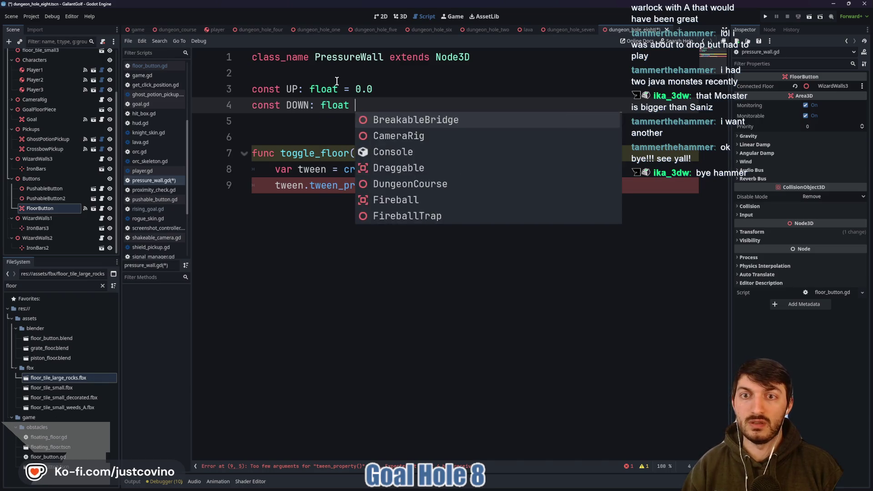
pyautogui.write('=')
pyautogui.hotkey('ctrl', 's')
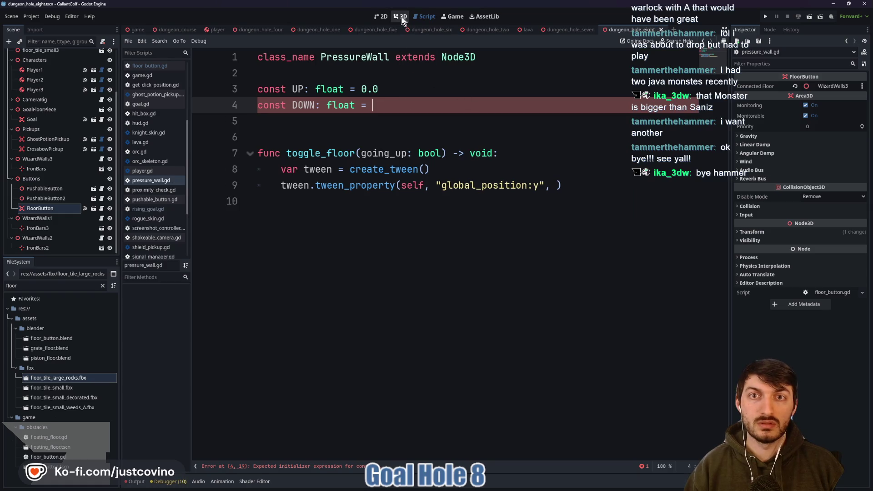
# In the 3D view, select the iron bar gate, then frame WizardWalls3 with its transform shown
pyautogui.click(401, 17)
pyautogui.scroll(5, 423, 156)
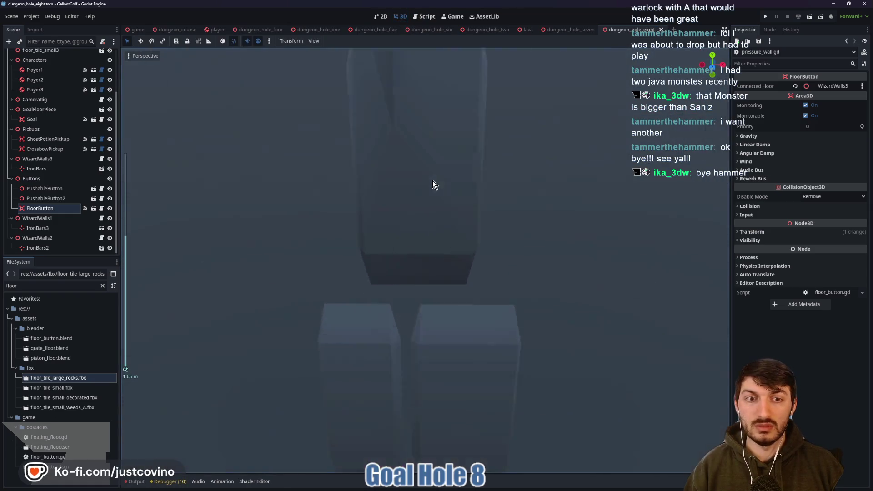
pyautogui.scroll(-5, 433, 181)
pyautogui.click(412, 167)
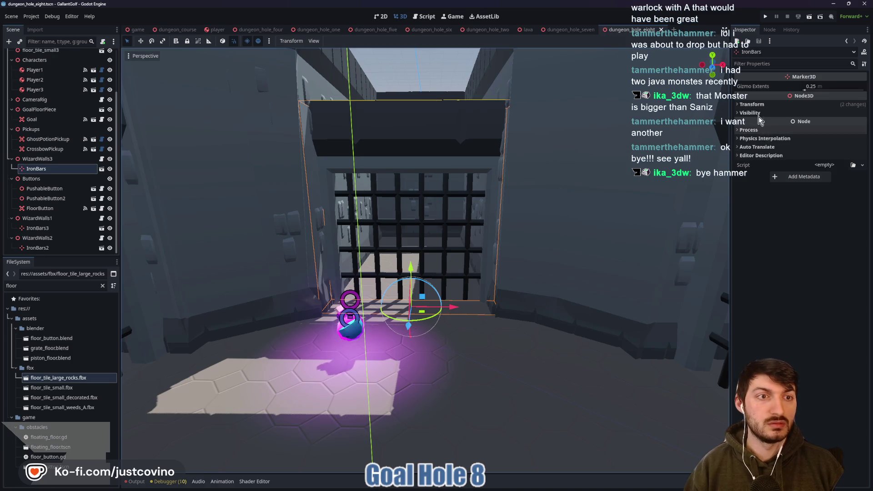
pyautogui.click(37, 158)
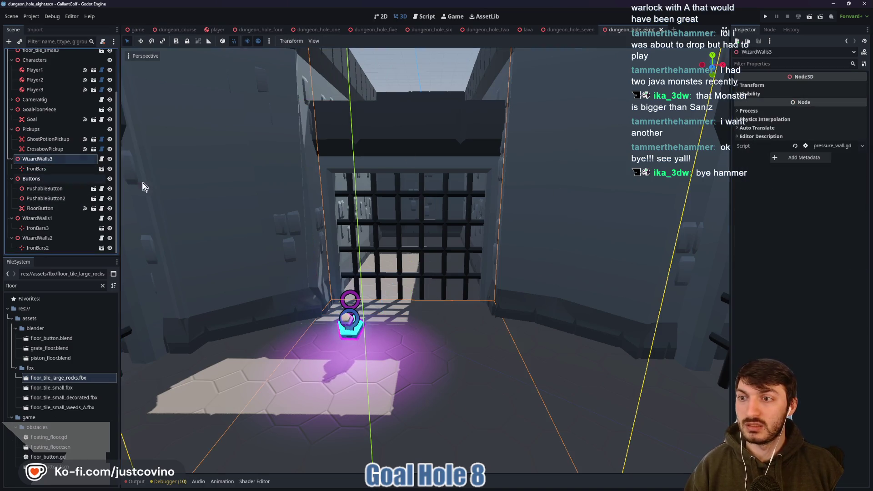
pyautogui.click(750, 85)
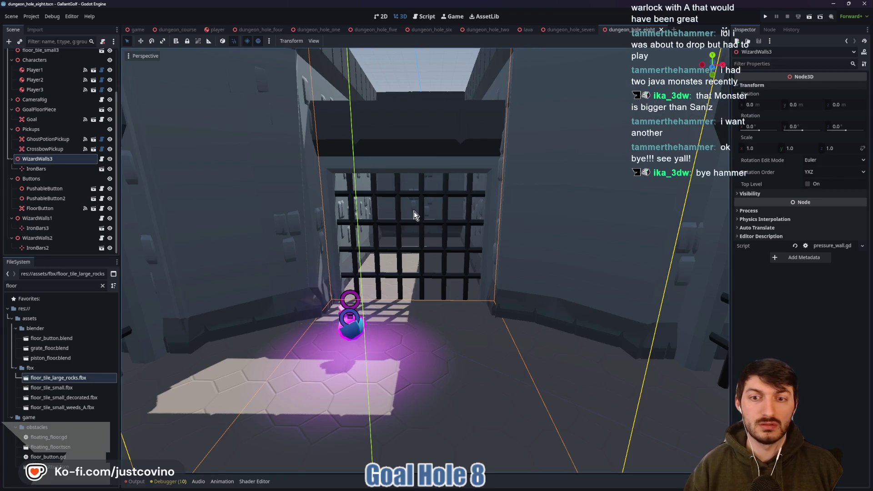
pyautogui.press('f')
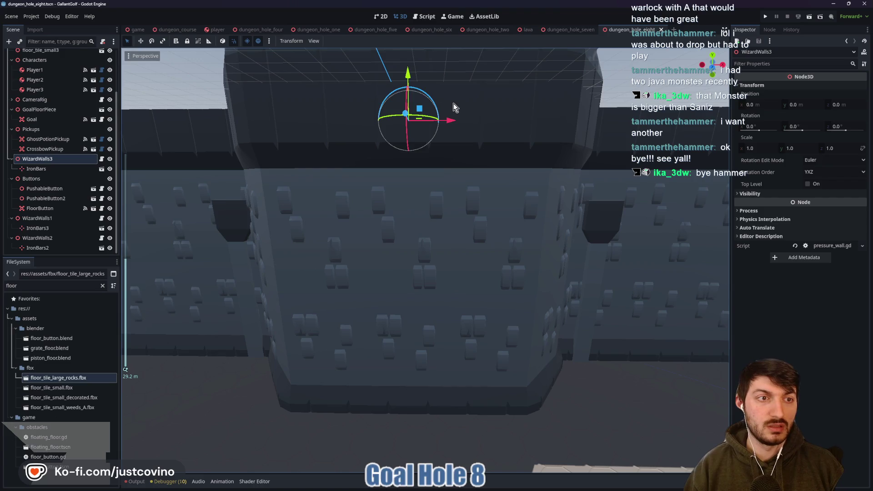
# Look down into the hole, cancel the trial wall move, and return to pressure_wall.gd
pyautogui.moveTo(454, 108)
pyautogui.mouseDown()
pyautogui.moveTo(465, 167)
pyautogui.moveTo(419, 259)
pyautogui.moveTo(433, 320)
pyautogui.mouseUp()
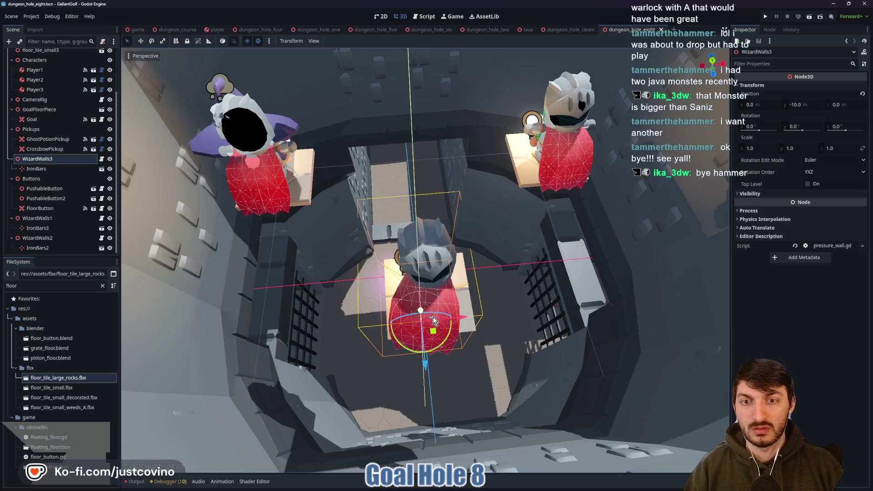
pyautogui.press('Escape')
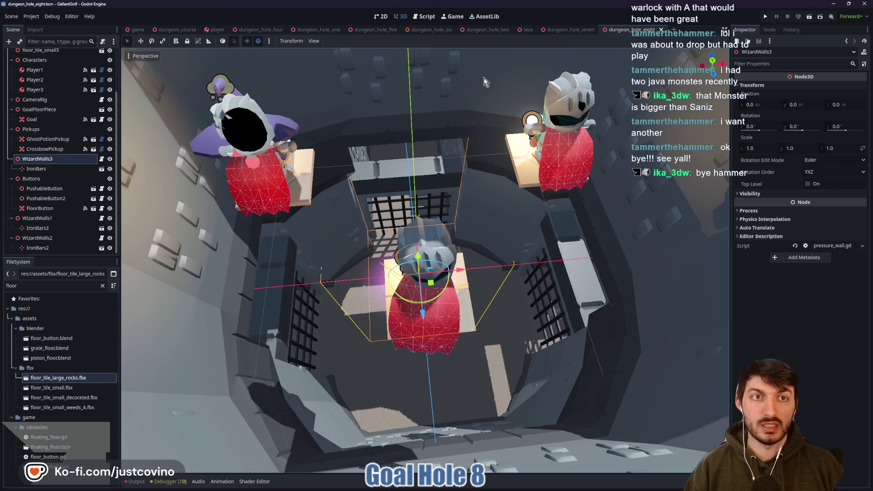
pyautogui.hotkey('ctrl', 'F3')
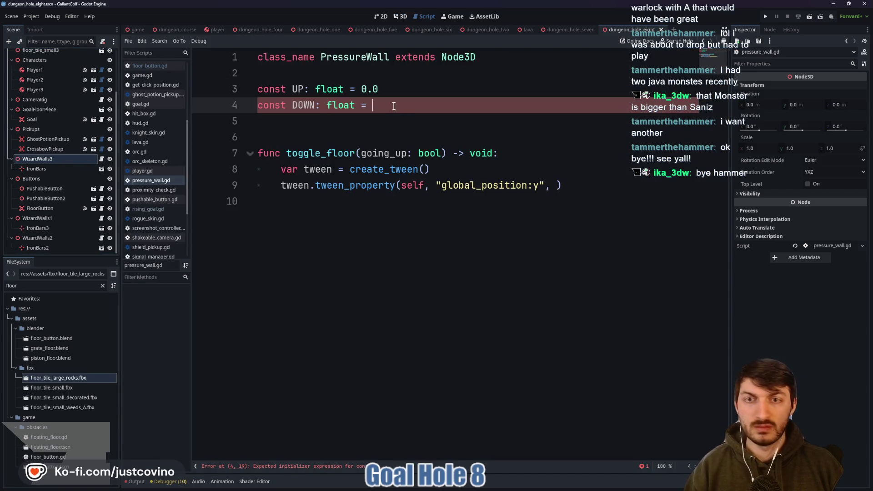
# Set DOWN to -12.0, enter UP as the tween target, and rename going_up to is_rising
pyautogui.write('-12.0')
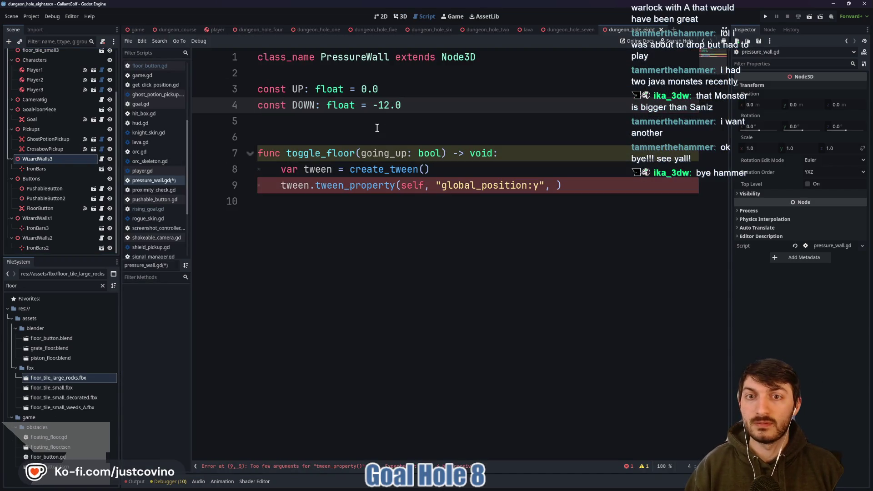
pyautogui.click(377, 127)
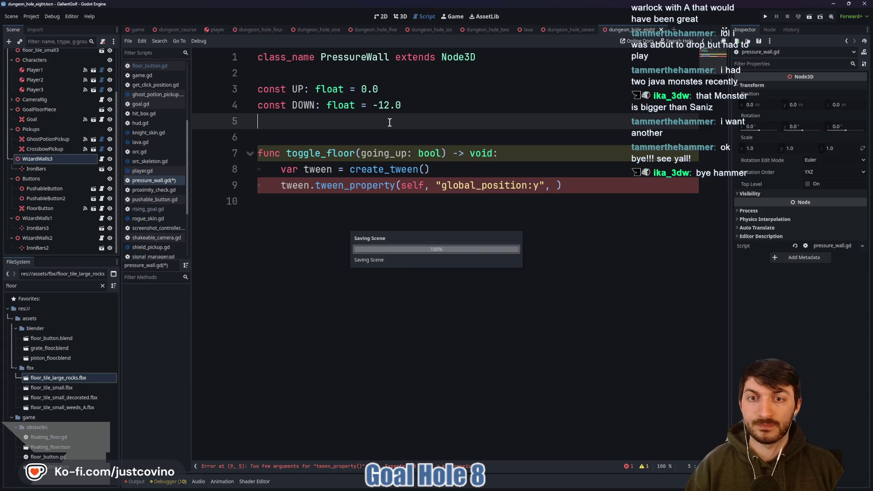
pyautogui.click(554, 185)
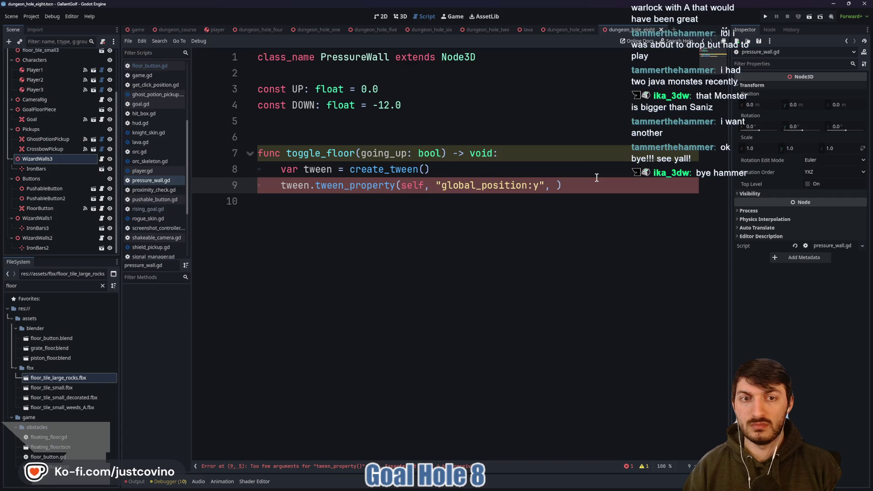
pyautogui.write('UP')
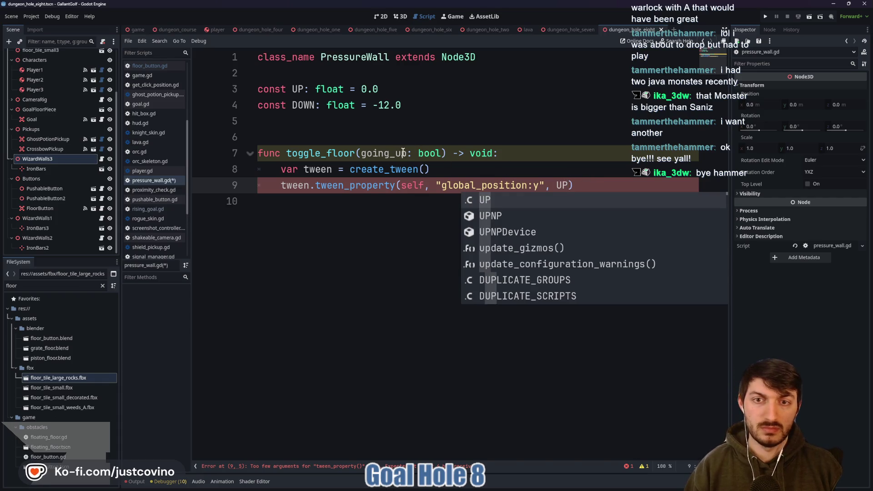
pyautogui.moveTo(403, 153); pyautogui.dragTo(359, 151)
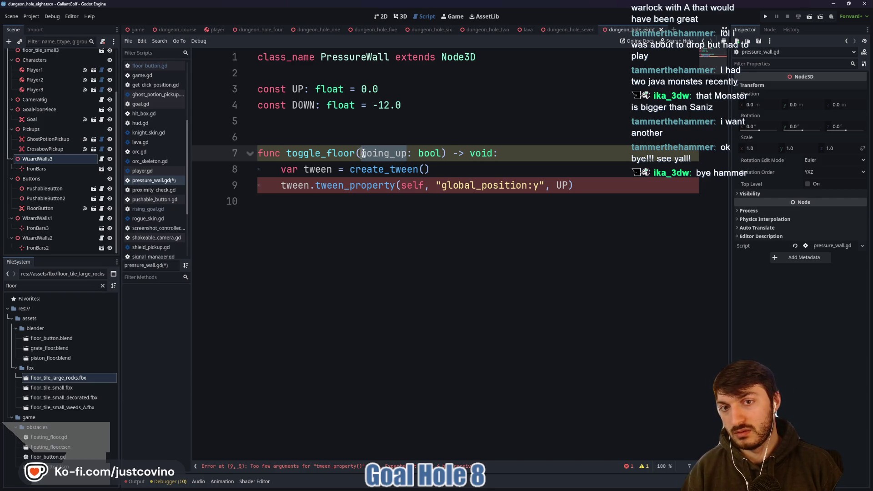
pyautogui.write('is_rising')
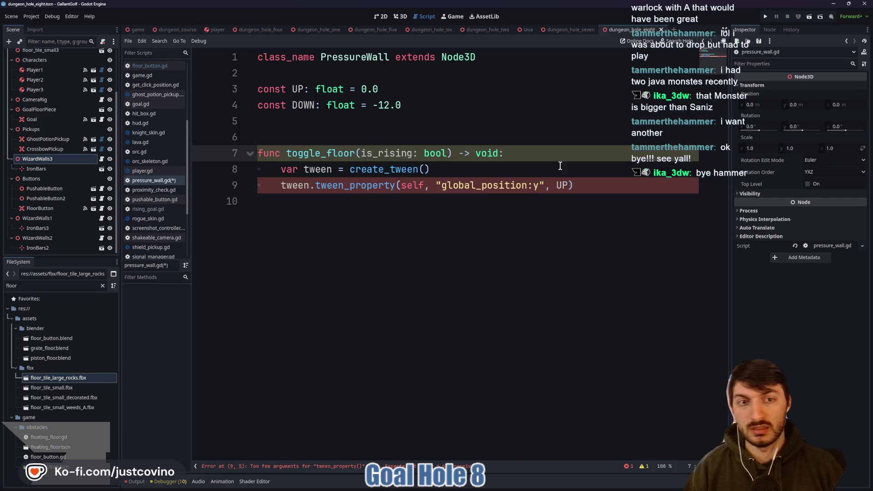
# Complete the tween as UP if is_rising else DOWN over 2.0 seconds and save
pyautogui.click(569, 181)
pyautogui.write(', ')
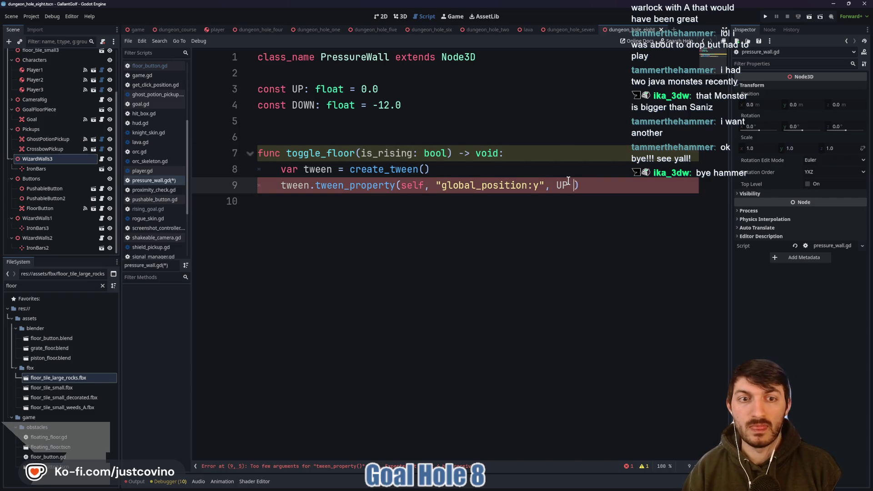
pyautogui.write('_r')
pyautogui.press('Return')
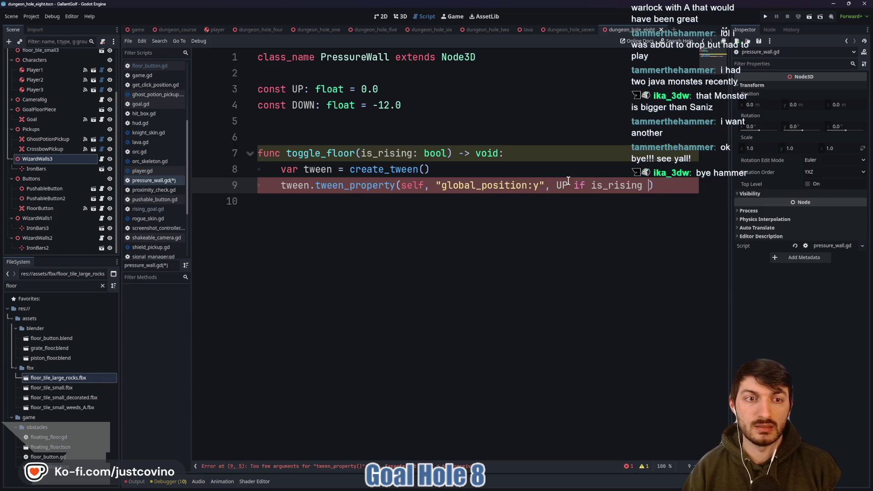
pyautogui.write('else DOWN')
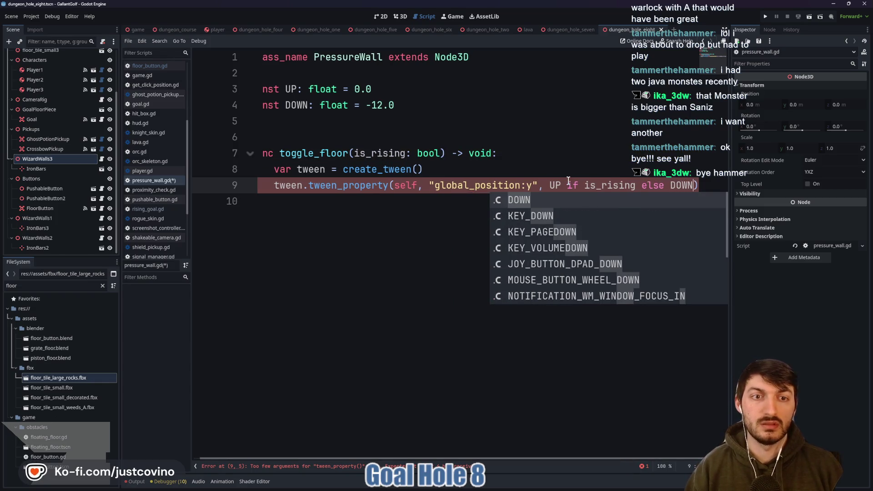
pyautogui.press('Escape')
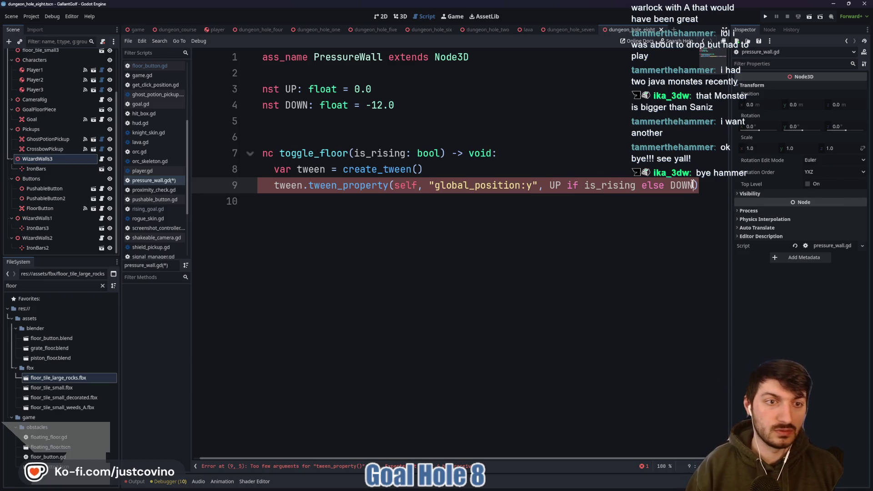
pyautogui.write(', ')
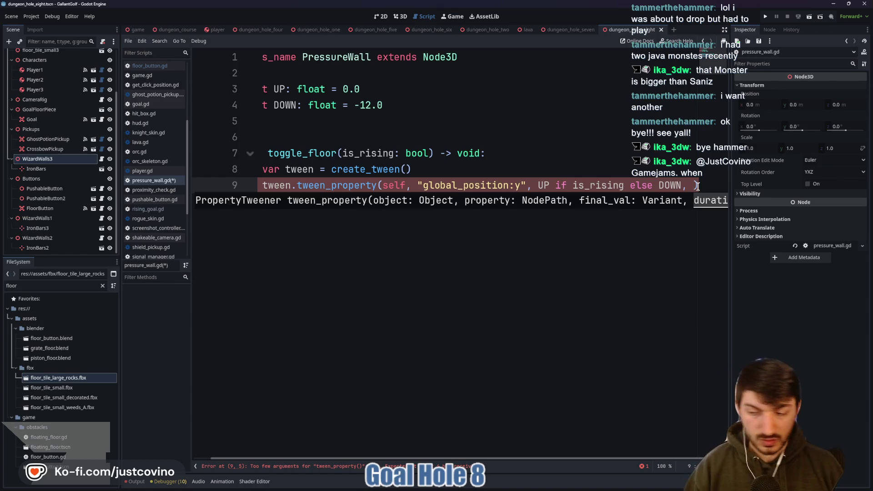
pyautogui.write('2.0')
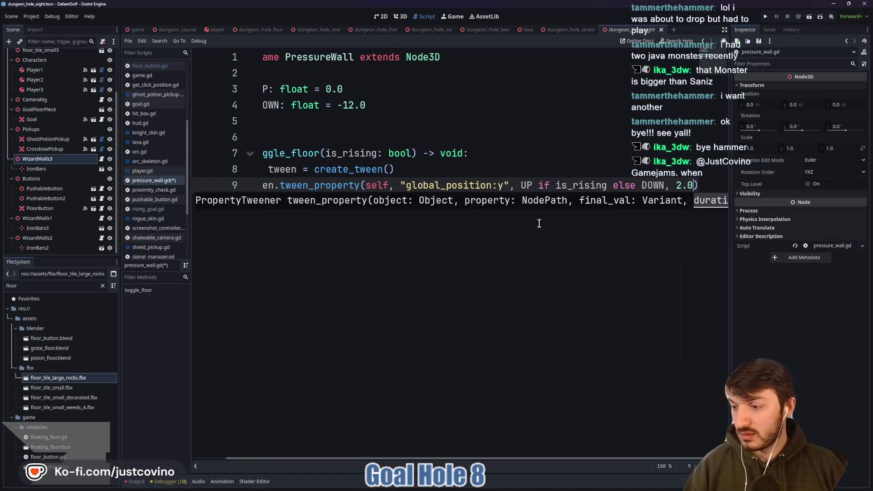
pyautogui.press('End')
pyautogui.press('Return')
pyautogui.hotkey('ctrl', 's')
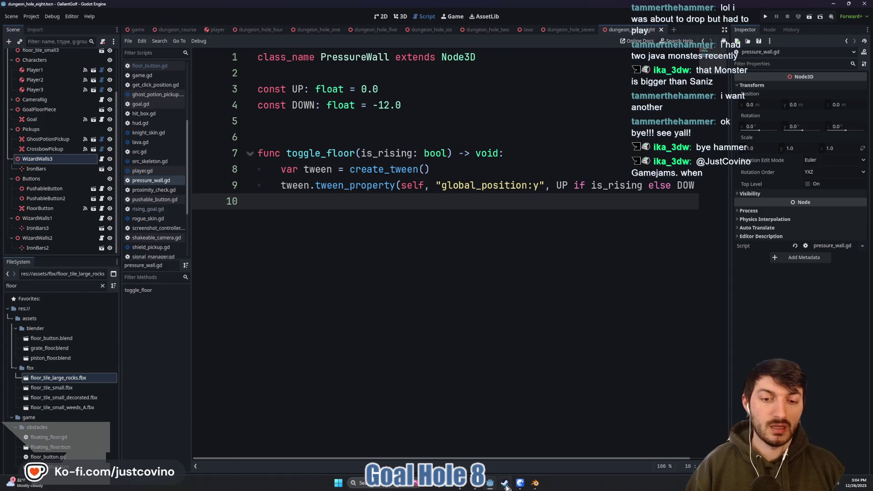
pyautogui.click(506, 485)
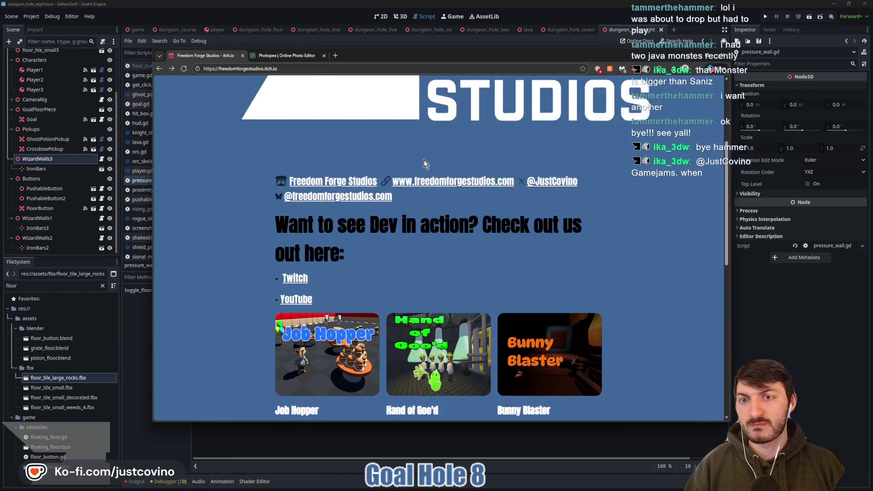
pyautogui.scroll(-8, 426, 191)
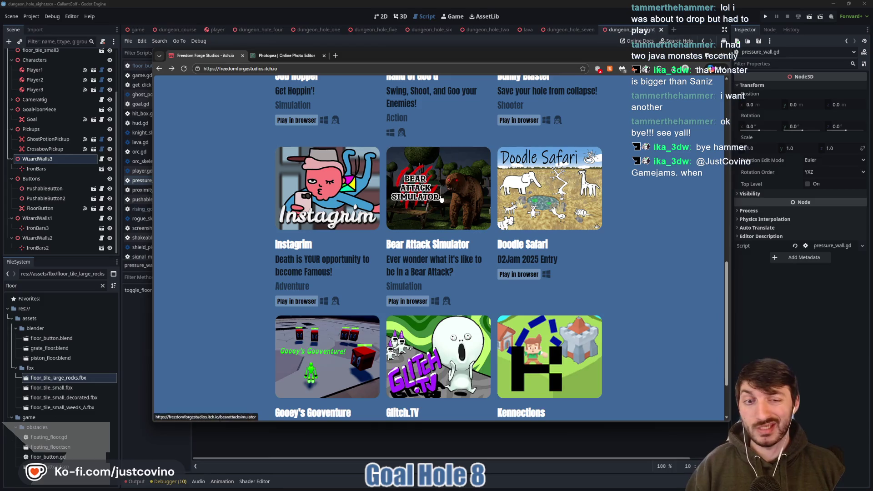
pyautogui.scroll(5, 626, 178)
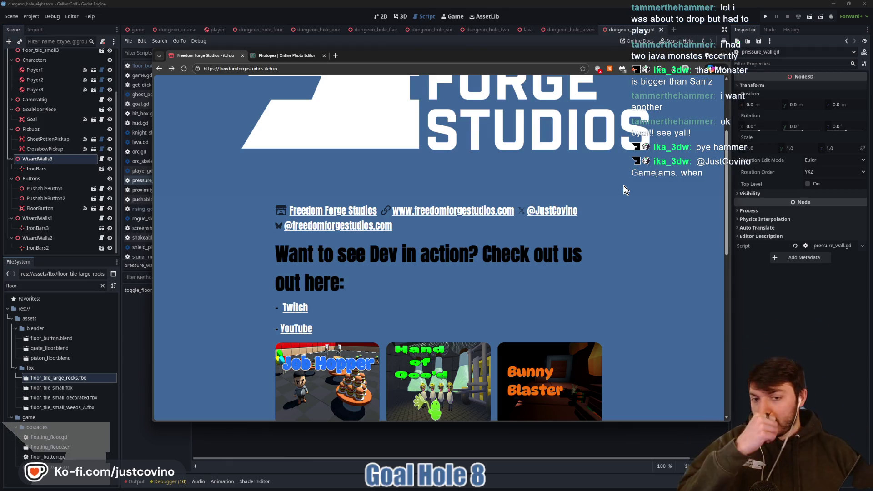
pyautogui.scroll(-3, 623, 186)
pyautogui.scroll(-1, 628, 188)
pyautogui.scroll(-2, 663, 213)
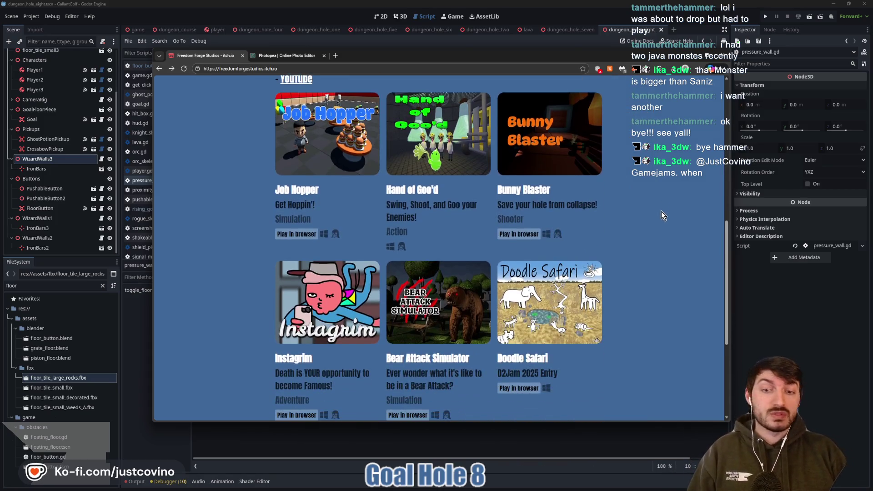
pyautogui.click(813, 314)
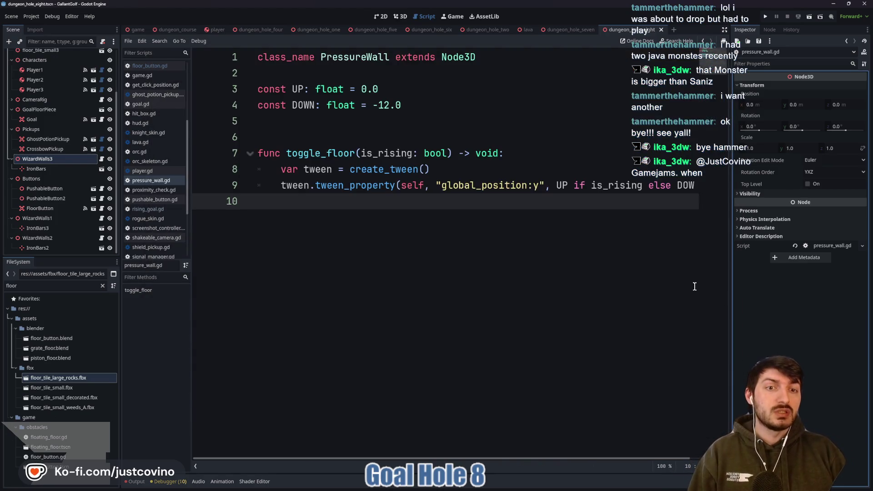
# Review the tween line in pressure_wall.gd, save the scene, and select the FloorButton node
pyautogui.click(593, 180)
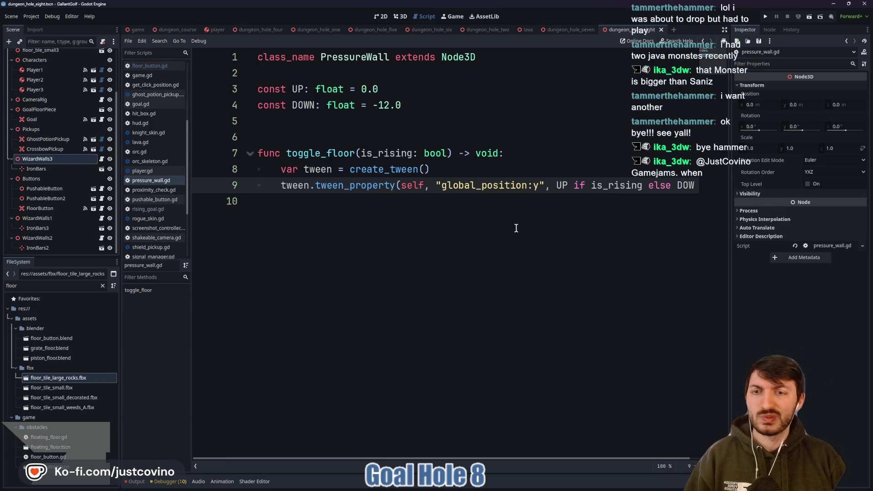
pyautogui.moveTo(441, 458); pyautogui.dragTo(596, 448)
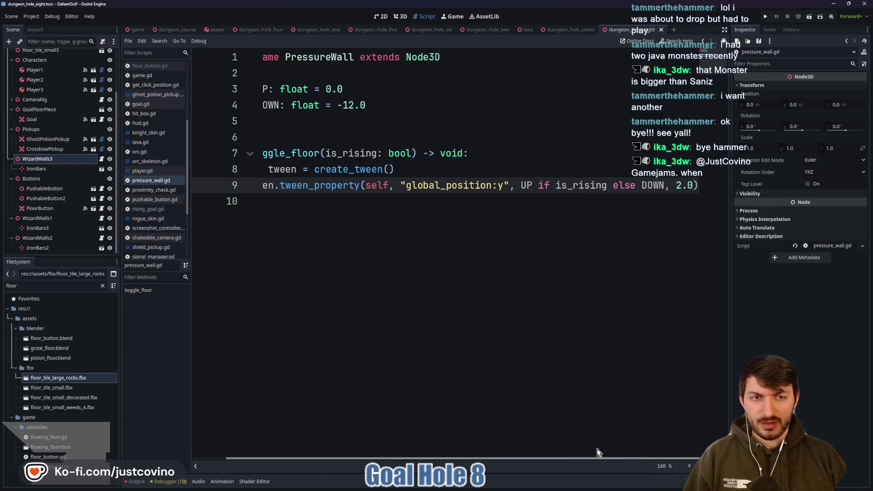
pyautogui.click(477, 212)
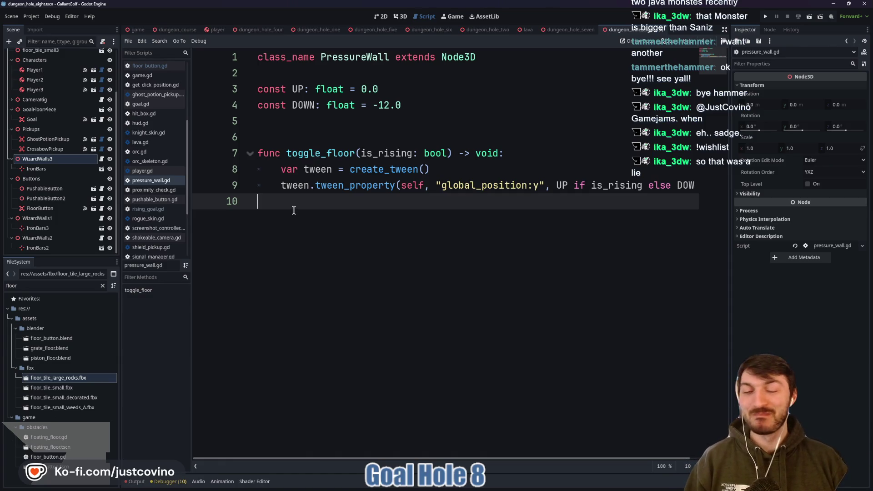
pyautogui.hotkey('ctrl', 's')
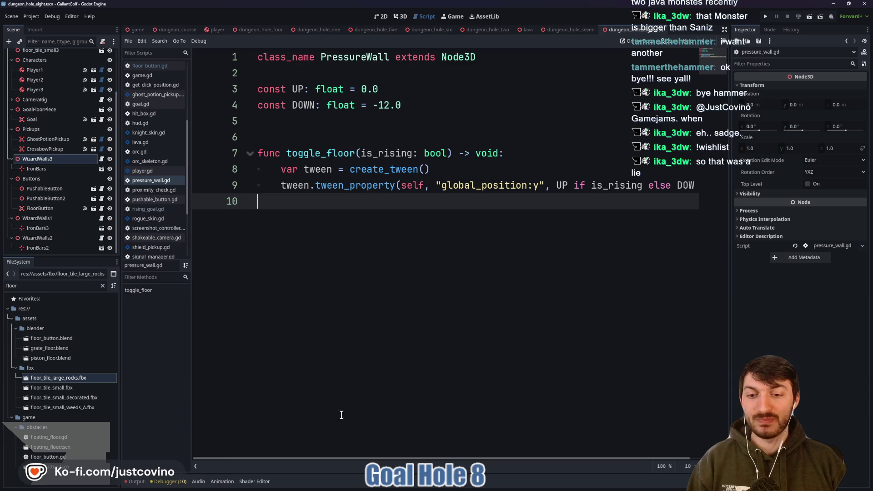
pyautogui.hotkey('ctrl', 's')
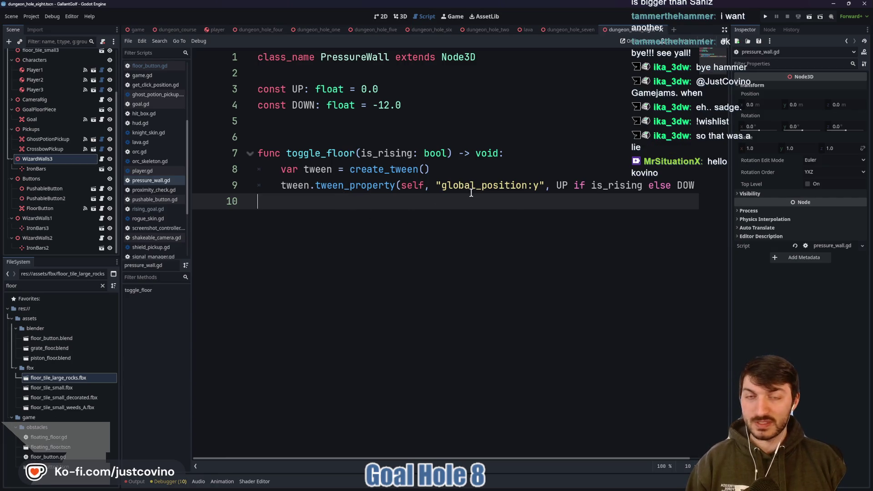
pyautogui.hotkey('ctrl', 's')
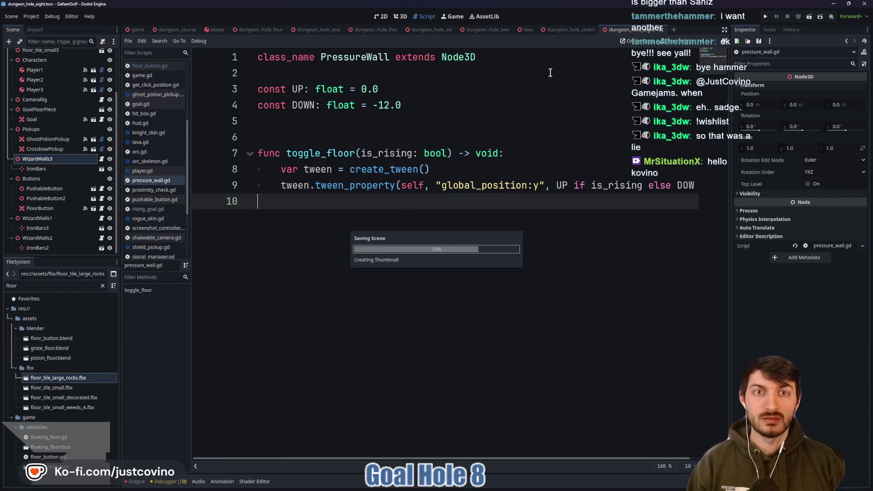
pyautogui.click(54, 208)
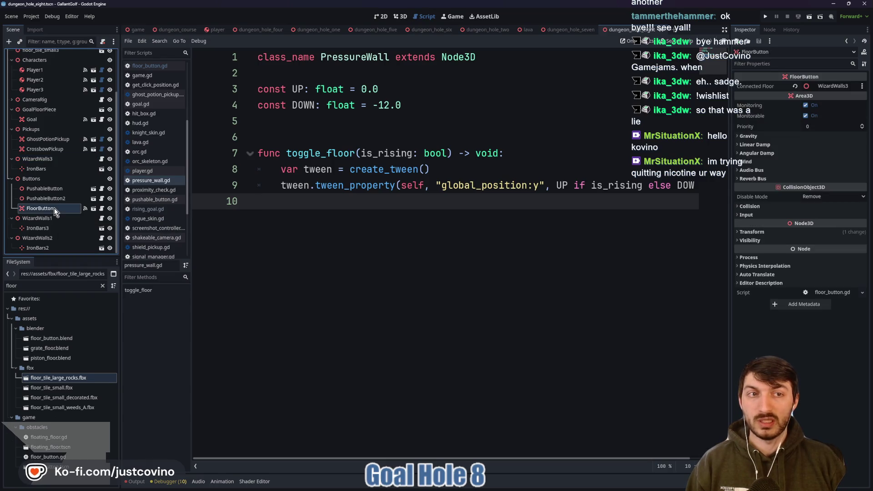
# Check the FloorButton's script, then go back to pressure_wall.gd
pyautogui.click(101, 208)
pyautogui.scroll(-3, 386, 195)
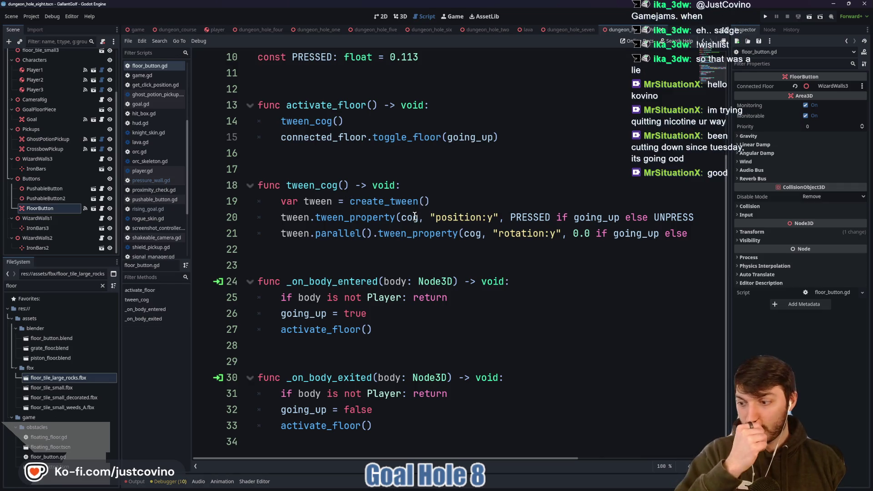
pyautogui.click(101, 159)
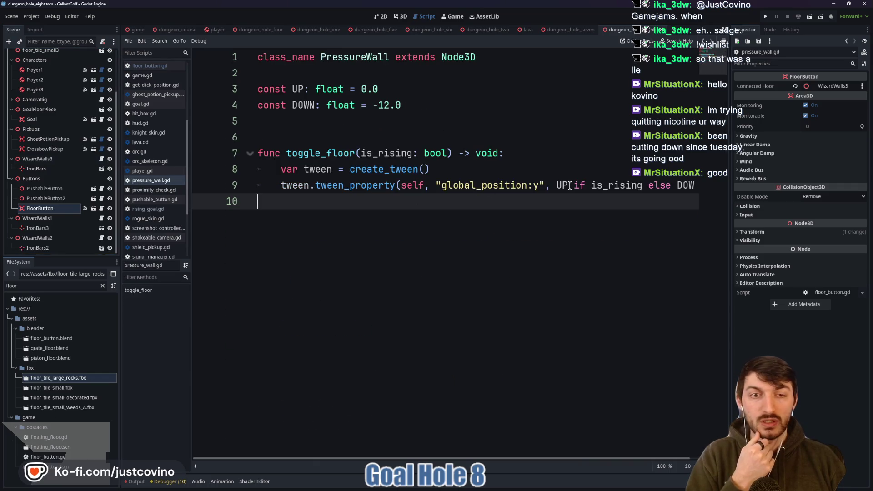
# Change the tween target to DOWN, the fallback to UP, and the duration to 2.0
pyautogui.click(590, 186)
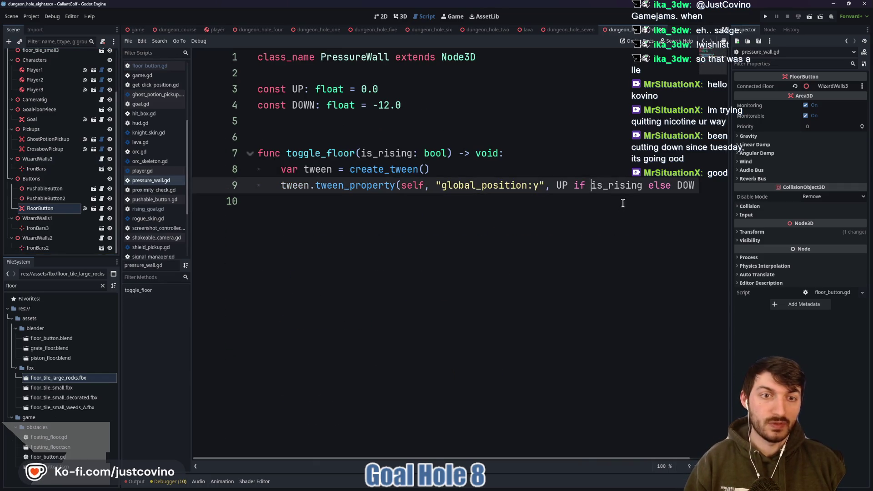
pyautogui.doubleClick(558, 179)
pyautogui.write('DOW')
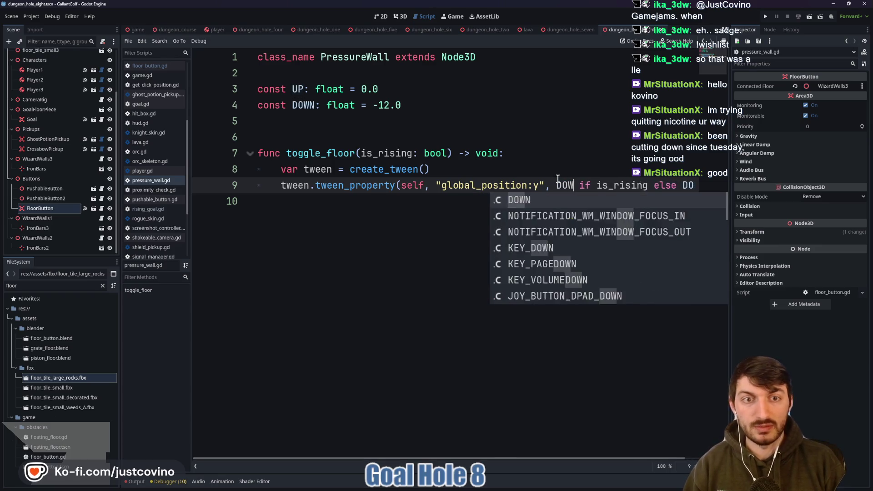
pyautogui.write('N')
pyautogui.press('Escape')
pyautogui.moveTo(690, 185); pyautogui.dragTo(695, 186)
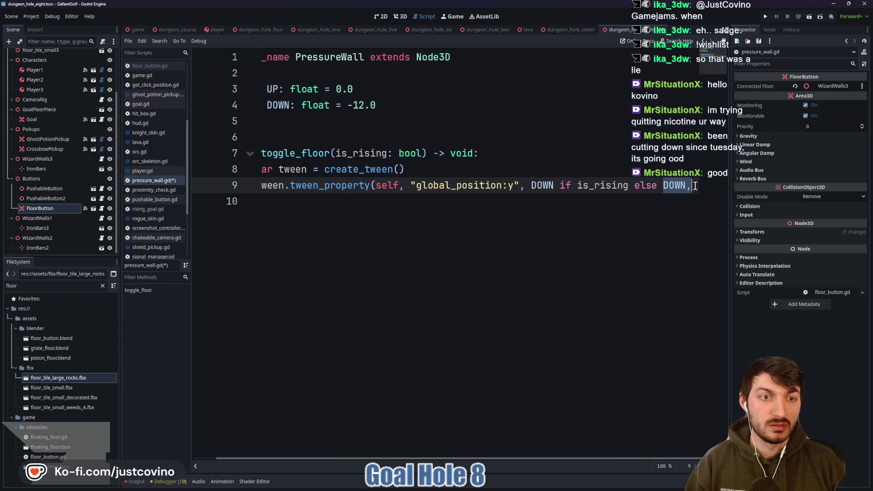
pyautogui.write('2.0')
pyautogui.doubleClick(667, 183)
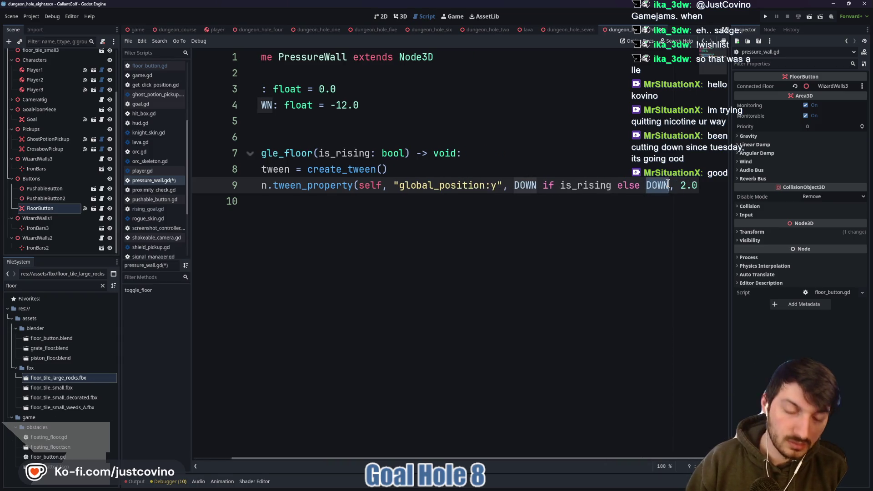
pyautogui.write('UP')
pyautogui.click(590, 184)
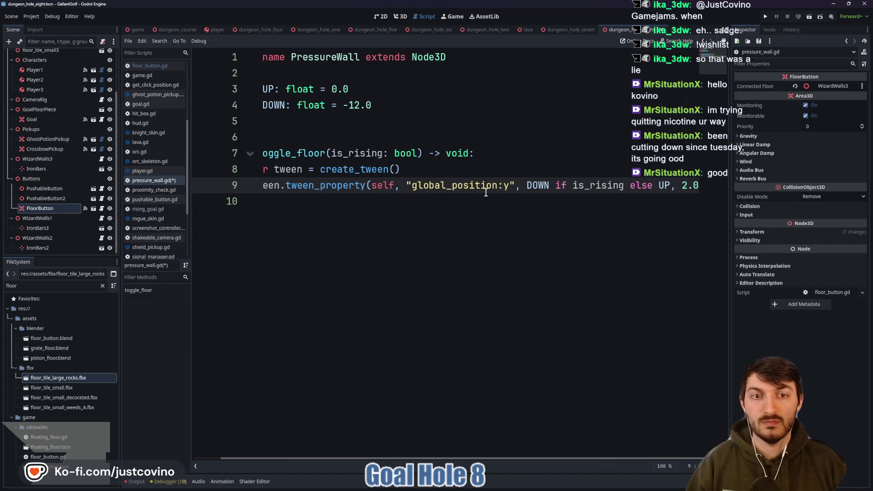
# Rename the is_rising parameter to is_dropping in the signature and tween line, then save
pyautogui.moveTo(383, 153); pyautogui.dragTo(349, 152)
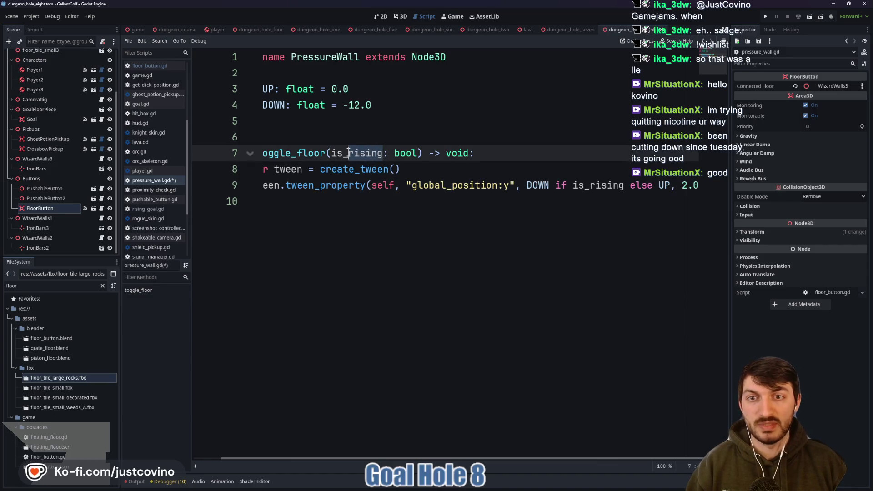
pyautogui.write('falling')
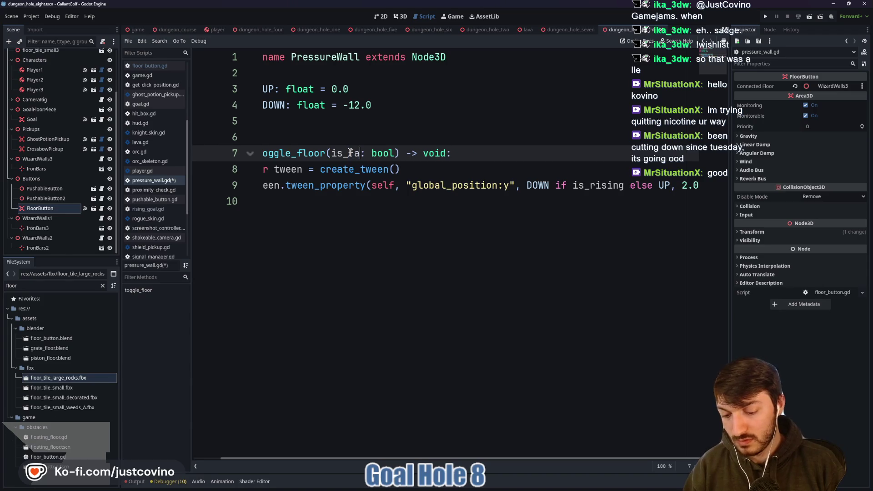
pyautogui.press('BackSpace')
pyautogui.press('BackSpace')
pyautogui.press('BackSpace')
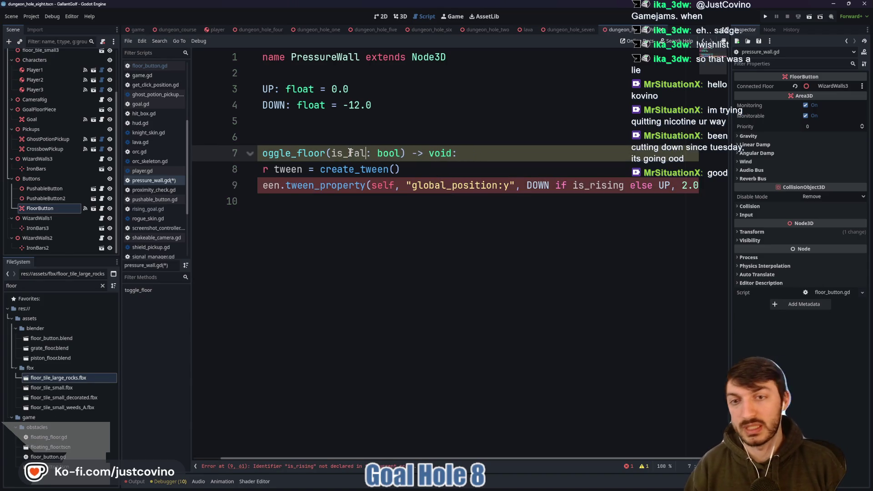
pyautogui.write('dropping')
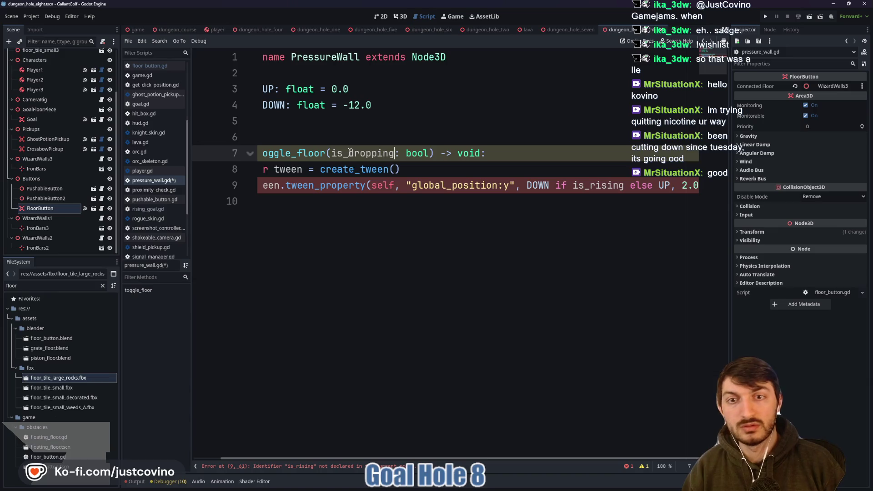
pyautogui.click(590, 185)
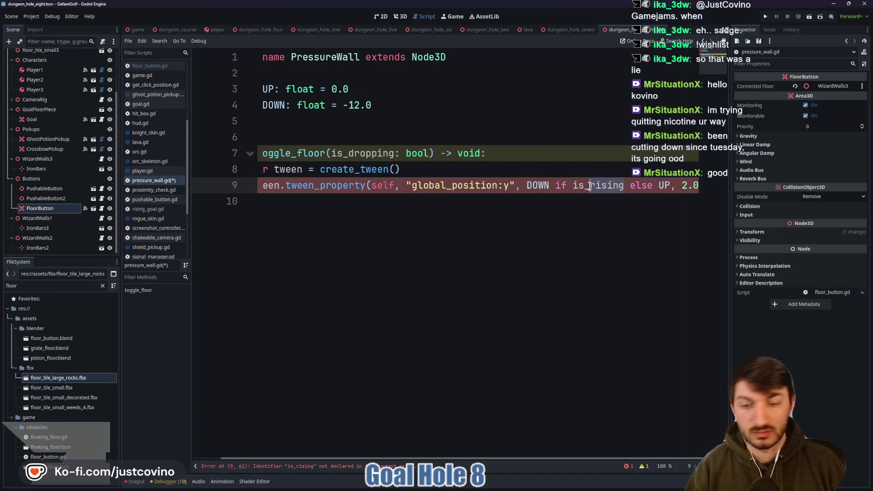
pyautogui.hotkey('ctrl', 'Delete')
pyautogui.write('drop')
pyautogui.press('Return')
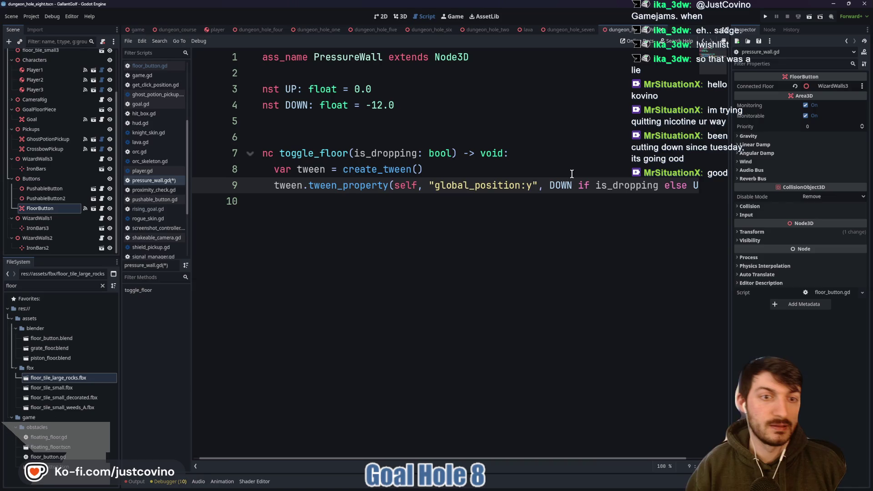
pyautogui.click(567, 169)
pyautogui.hotkey('ctrl', 's')
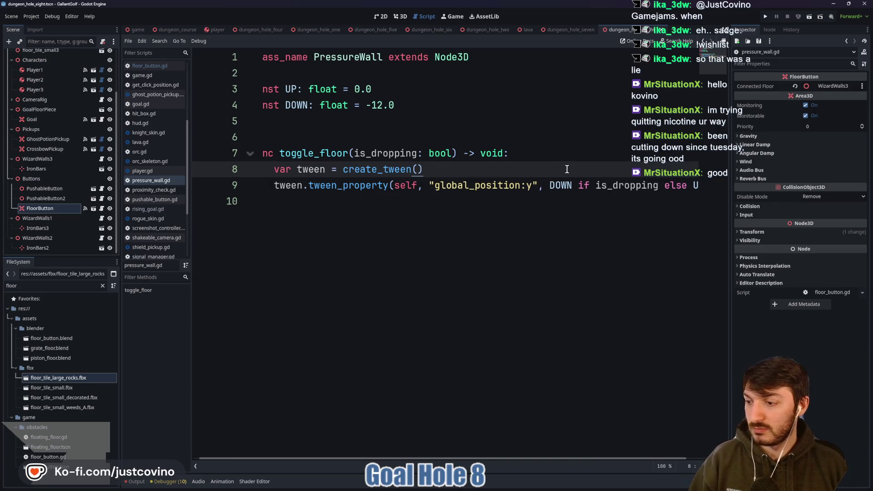
pyautogui.click(484, 226)
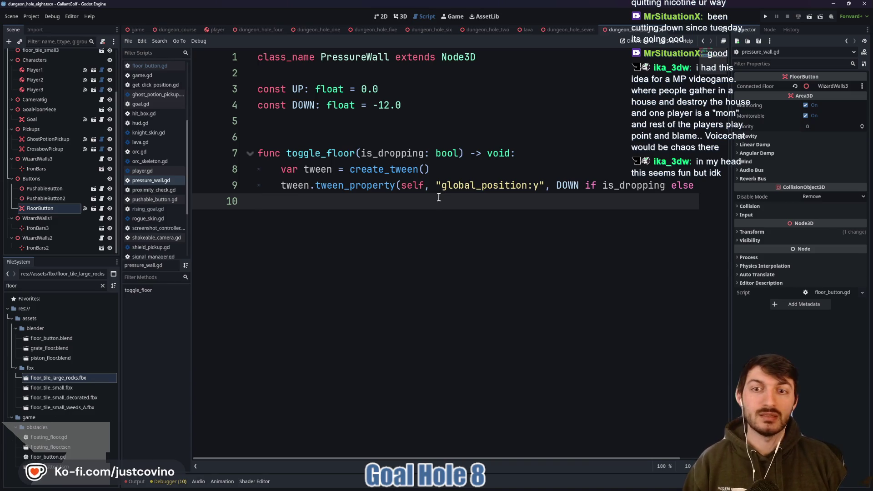
# In the 3D view, fly from the FloorButton to the players and look through the iron bars
pyautogui.click(400, 18)
pyautogui.scroll(5, 492, 190)
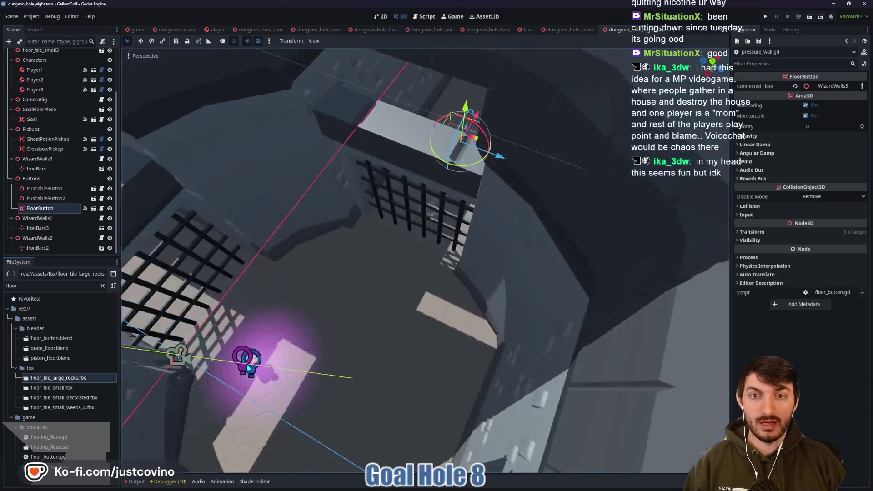
pyautogui.press('f')
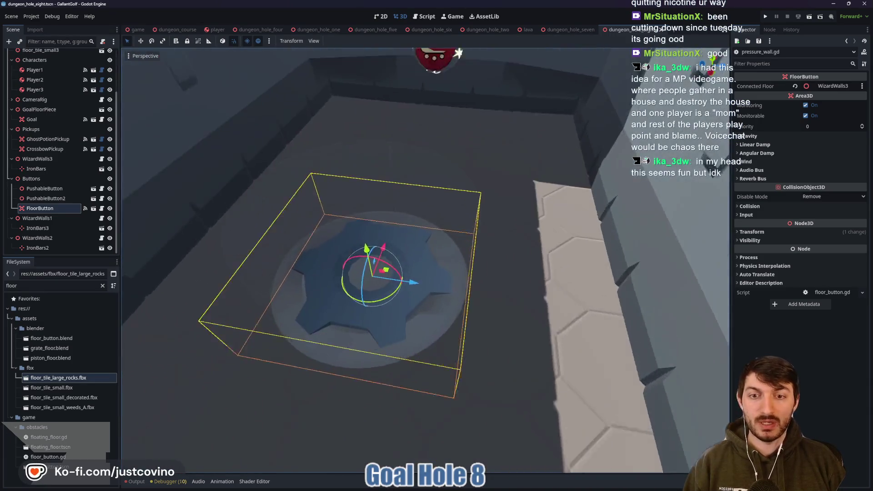
pyautogui.press('w')
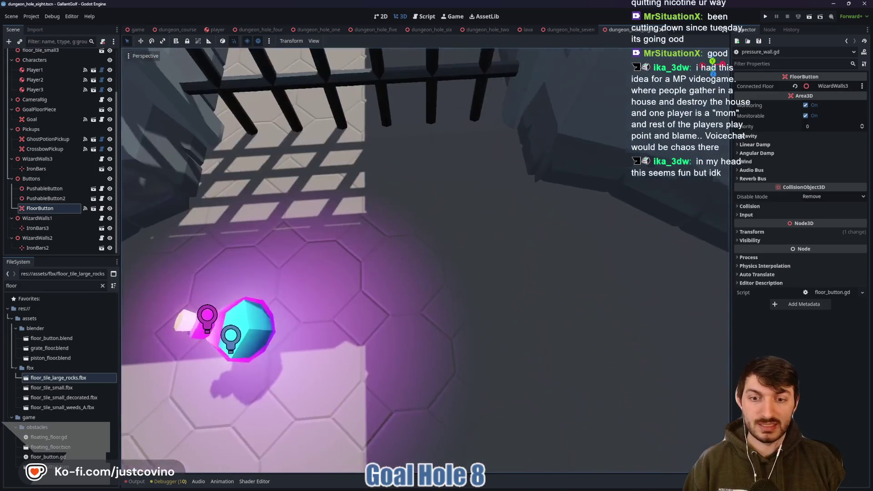
pyautogui.press('s')
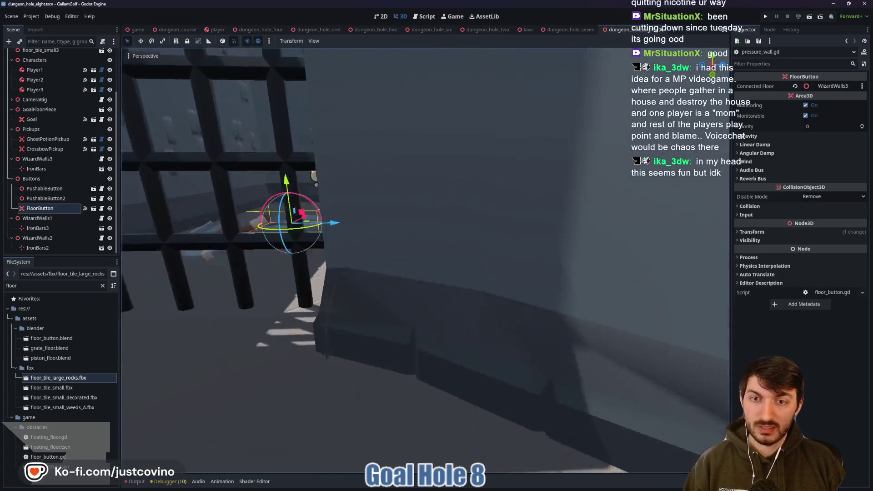
pyautogui.press('s')
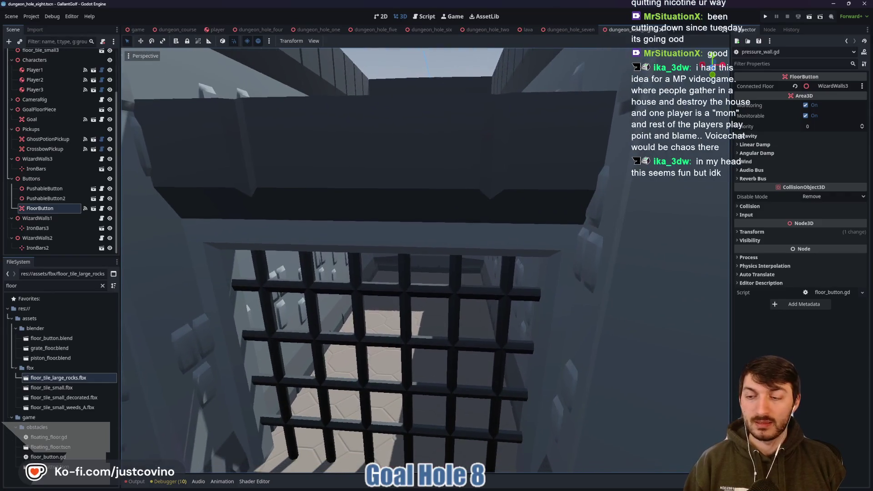
pyautogui.press('s')
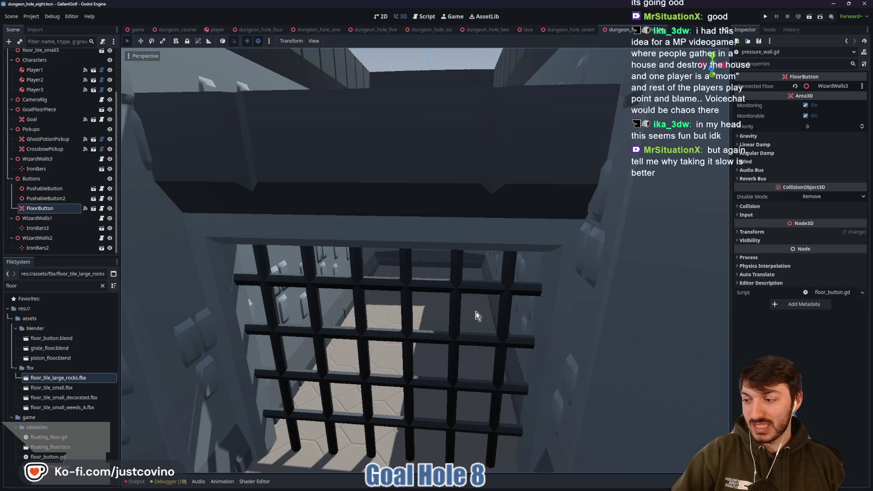
# Fly around the room to view the studded wall, floor tiles, and grate from above
pyautogui.scroll(2, 440, 293)
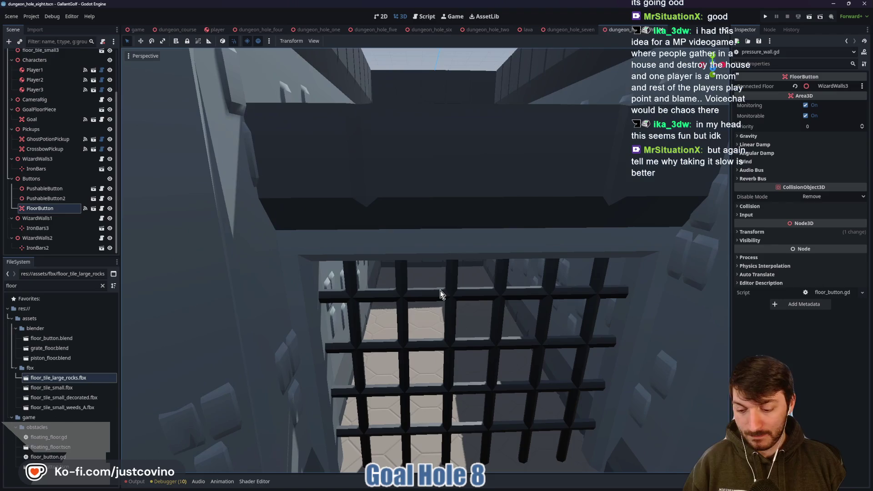
pyautogui.rightClick(440, 291)
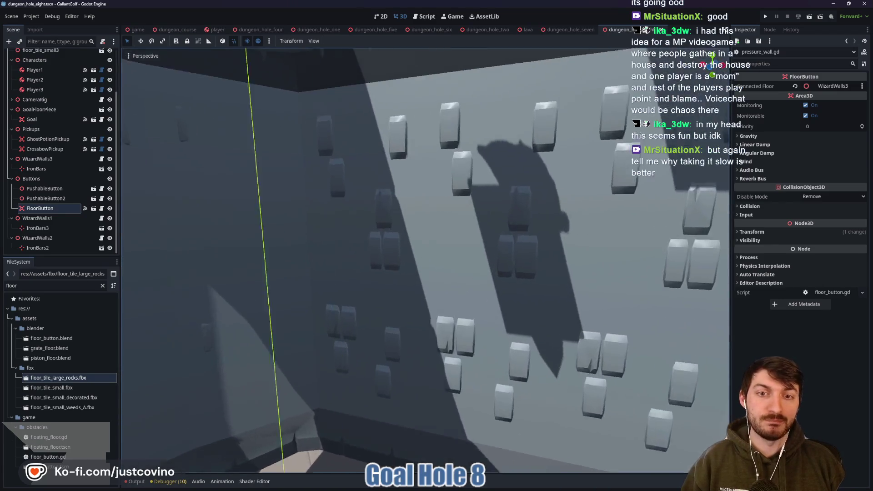
pyautogui.press('s')
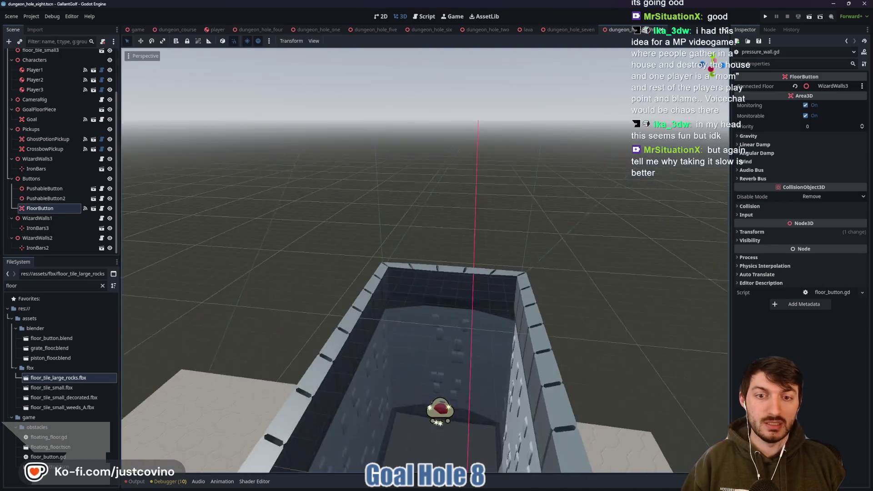
pyautogui.press('w')
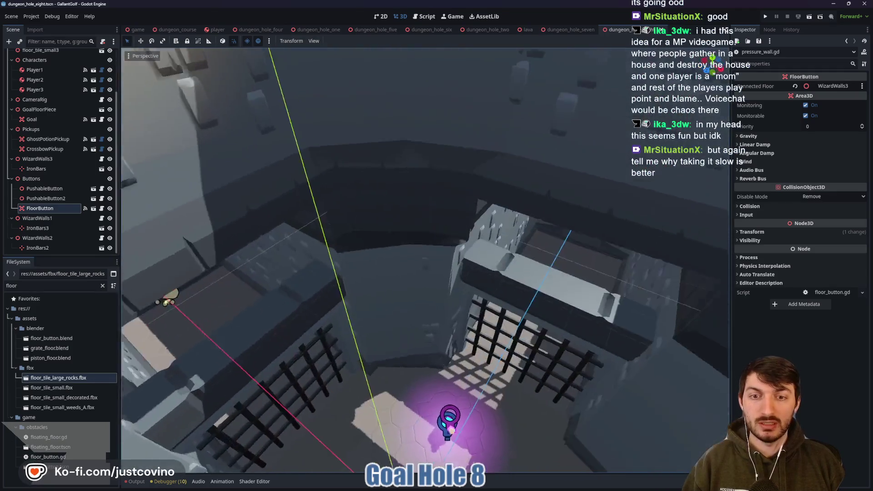
pyautogui.rightClick(423, 290)
pyautogui.press('w')
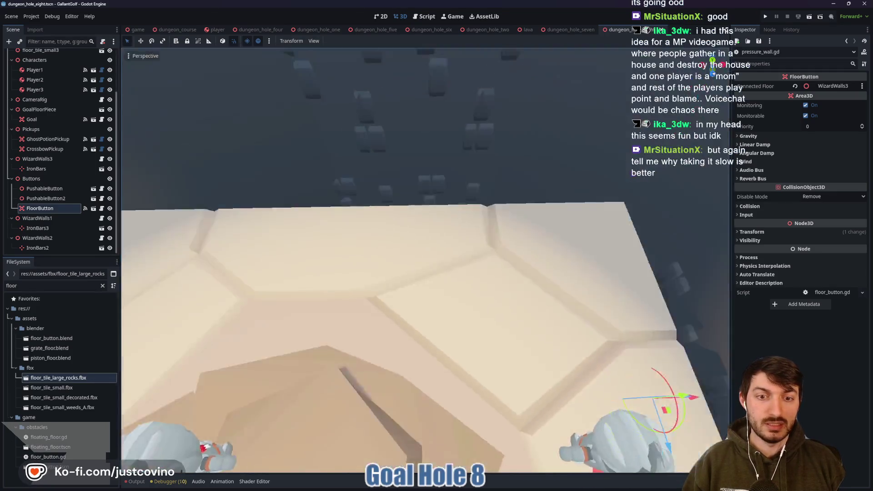
pyautogui.press('s')
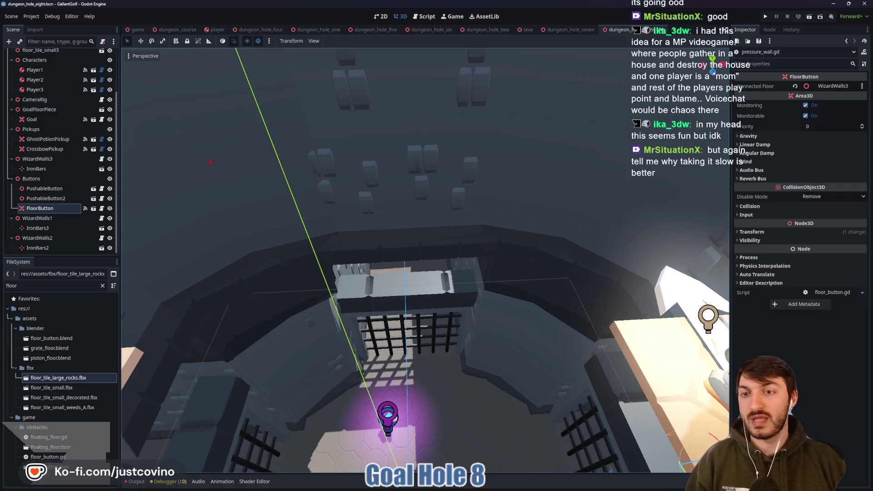
# Orbit the 3D viewport around the iron gate and room
pyautogui.moveTo(248, 145)
pyautogui.mouseDown()
pyautogui.moveTo(290, 218)
pyautogui.moveTo(283, 341)
pyautogui.moveTo(357, 196)
pyautogui.moveTo(386, 177)
pyautogui.mouseUp()
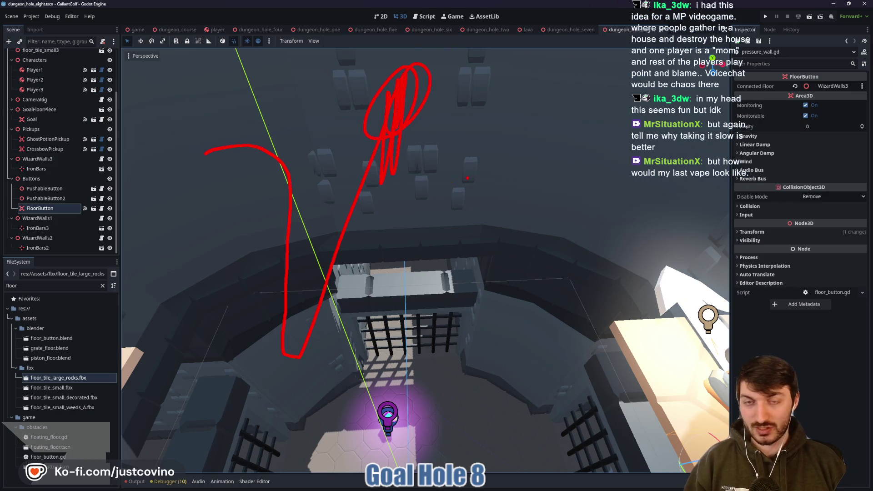
pyautogui.moveTo(397, 199); pyautogui.dragTo(627, 301)
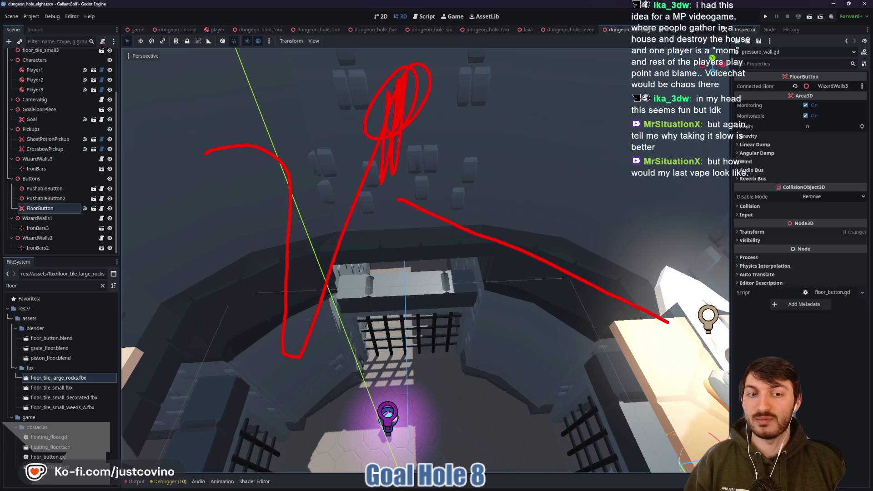
pyautogui.moveTo(448, 190); pyautogui.dragTo(448, 301)
pyautogui.moveTo(540, 211); pyautogui.dragTo(540, 329)
pyautogui.moveTo(612, 219); pyautogui.dragTo(612, 359)
pyautogui.press('shift+super+F11')
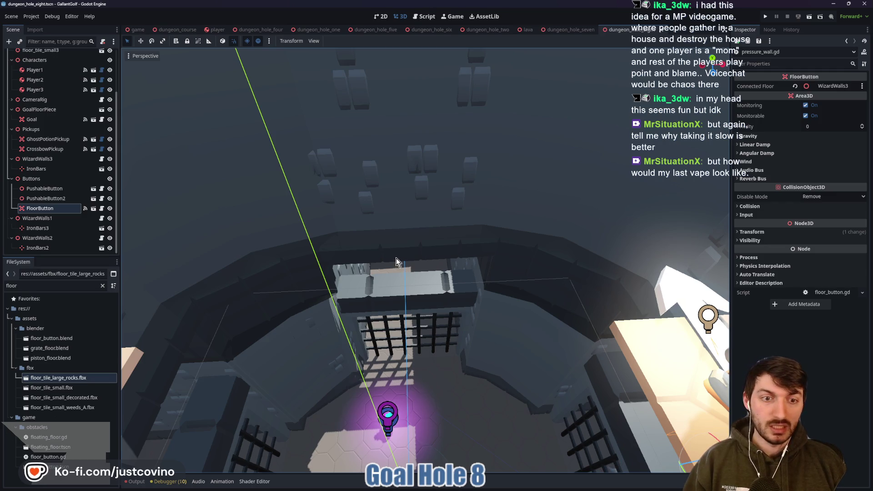
pyautogui.press('super+F11')
pyautogui.moveTo(218, 152); pyautogui.dragTo(366, 303)
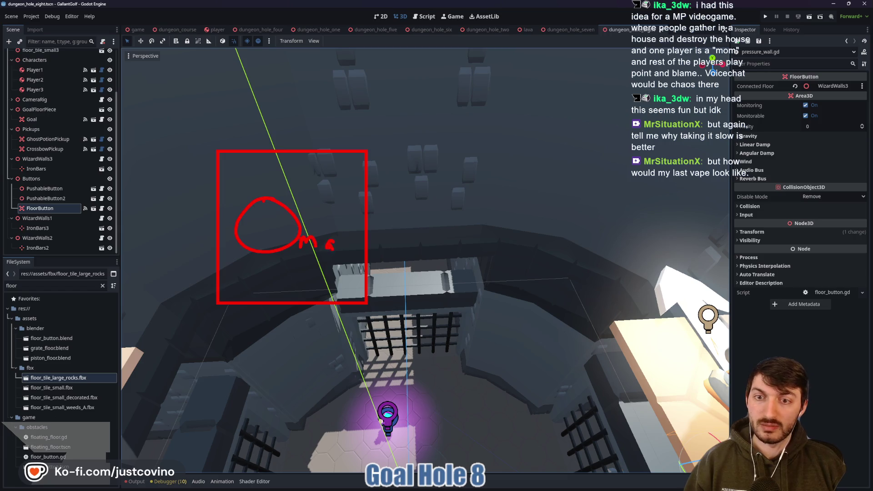
pyautogui.moveTo(333, 245); pyautogui.dragTo(317, 257)
pyautogui.moveTo(256, 287); pyautogui.dragTo(275, 270)
pyautogui.click(279, 284)
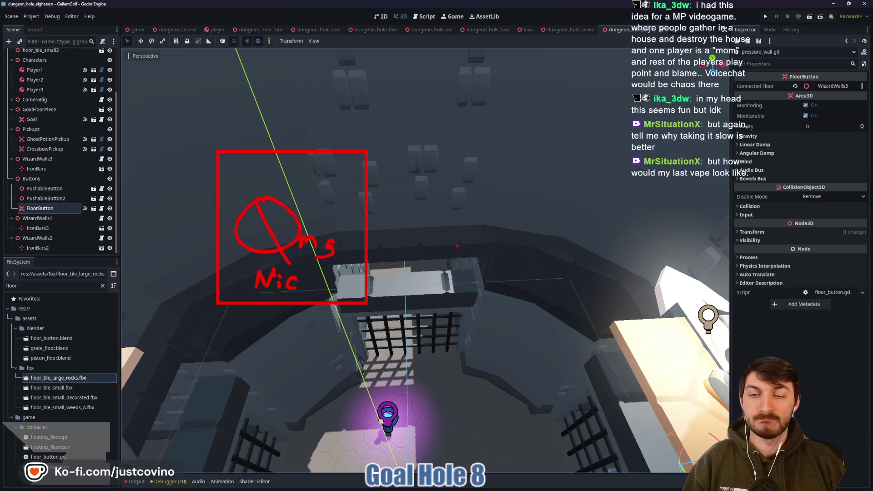
# Orbit over the FloorButton platform and save the dungeon_hole_eight scene
pyautogui.moveTo(383, 247); pyautogui.dragTo(282, 205)
pyautogui.hotkey('ctrl', 's')
pyautogui.moveTo(364, 245); pyautogui.dragTo(363, 245)
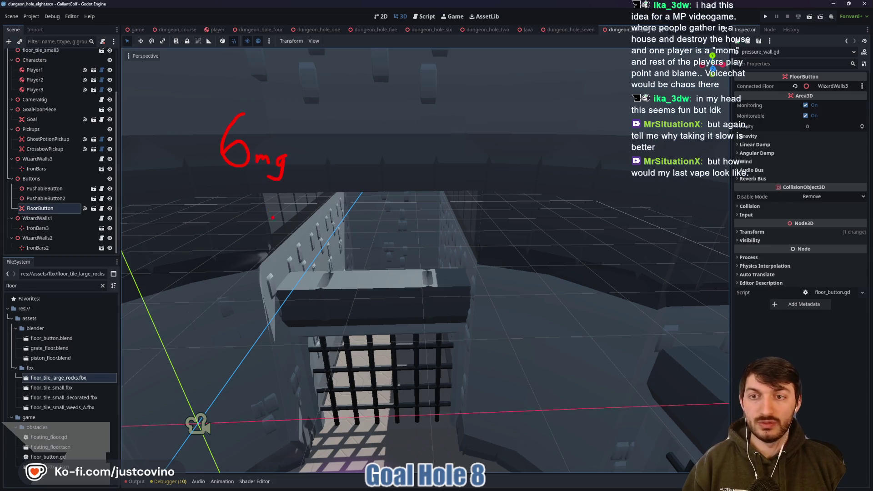
# Sketch 6mg, 3mg, 2mg and 0mg notes with arrows over the level, then clear them
pyautogui.moveTo(263, 188); pyautogui.dragTo(271, 234)
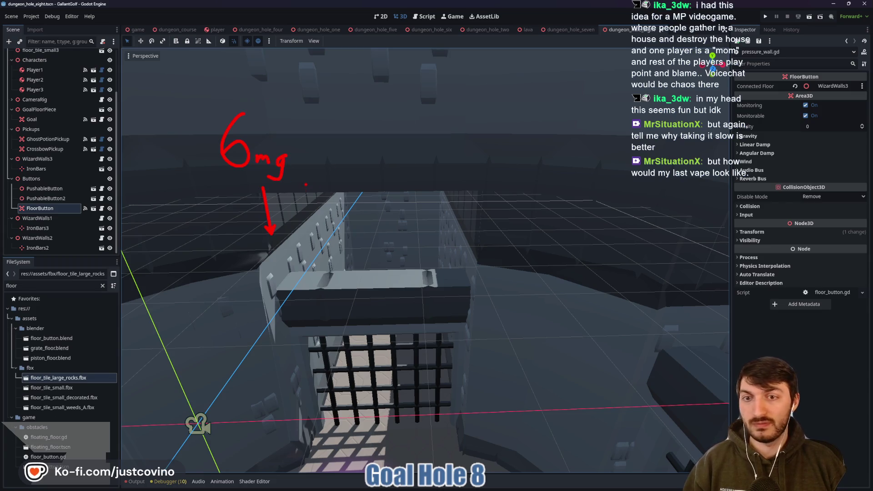
pyautogui.moveTo(307, 184); pyautogui.dragTo(323, 204)
pyautogui.moveTo(321, 184)
pyautogui.mouseDown()
pyautogui.moveTo(308, 204)
pyautogui.moveTo(342, 204)
pyautogui.mouseUp()
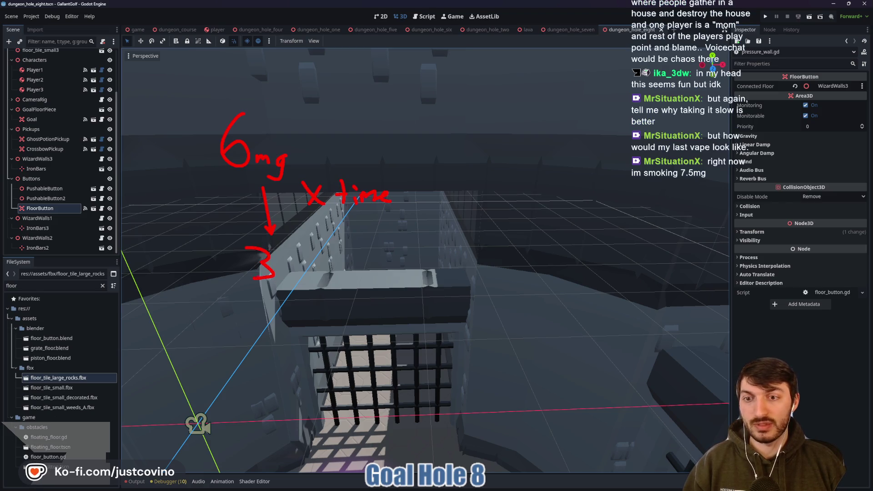
pyautogui.moveTo(299, 275); pyautogui.dragTo(291, 288)
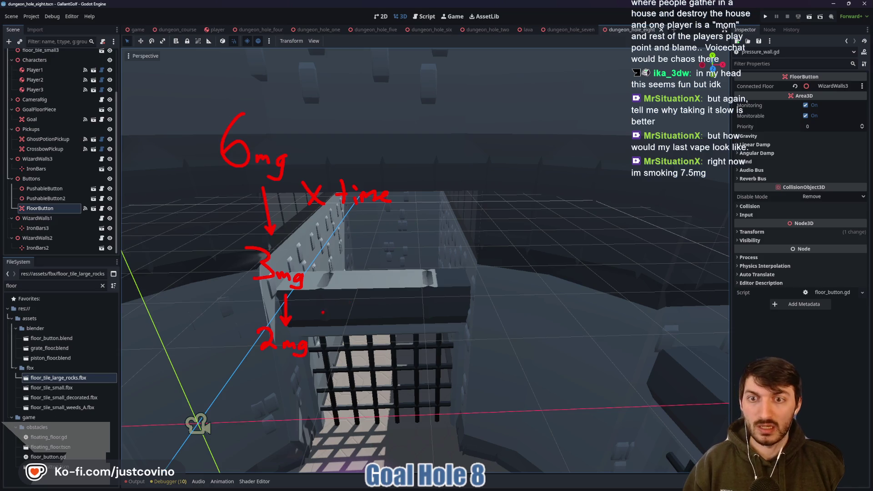
pyautogui.moveTo(283, 357); pyautogui.dragTo(282, 400)
pyautogui.moveTo(277, 388); pyautogui.dragTo(288, 389)
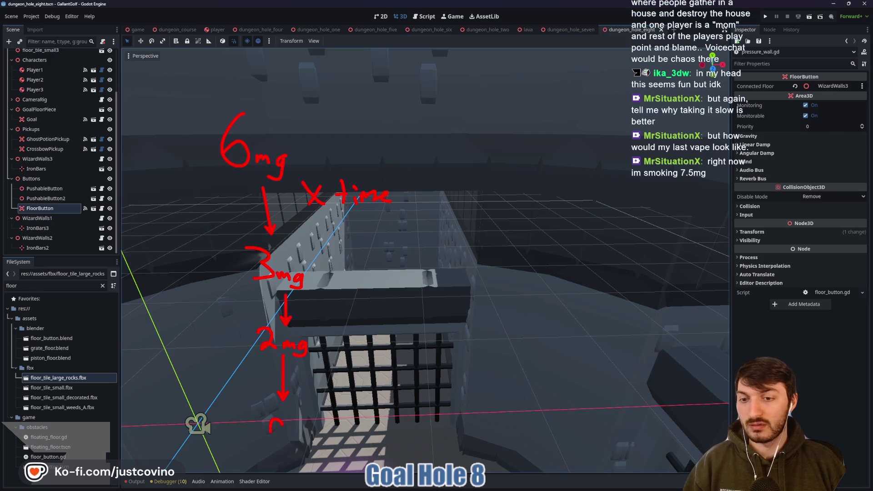
pyautogui.moveTo(282, 421); pyautogui.dragTo(273, 434)
pyautogui.click(299, 432)
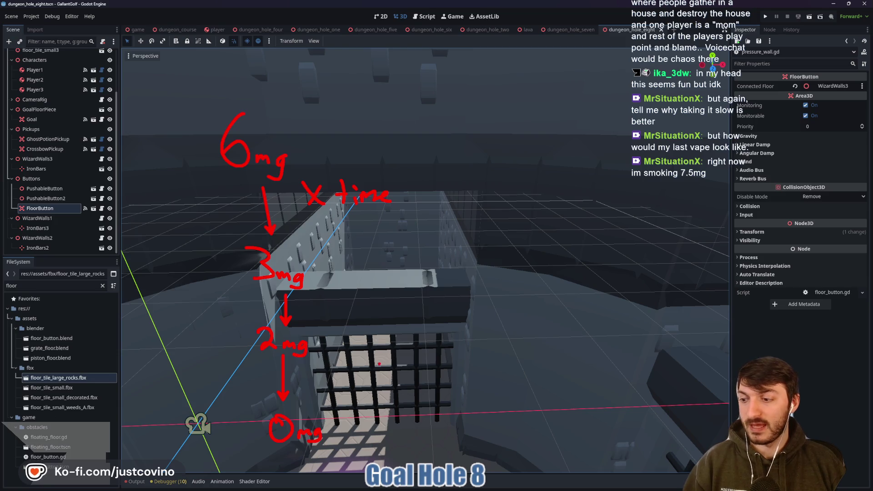
pyautogui.press('Escape')
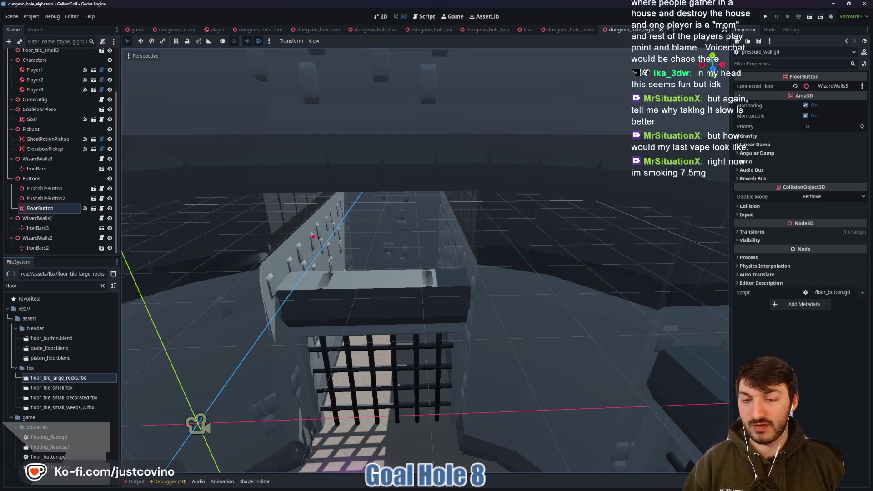
# Sketch a 7s note with horizontal lines down to the bars, then clear them
pyautogui.moveTo(234, 89); pyautogui.dragTo(246, 140)
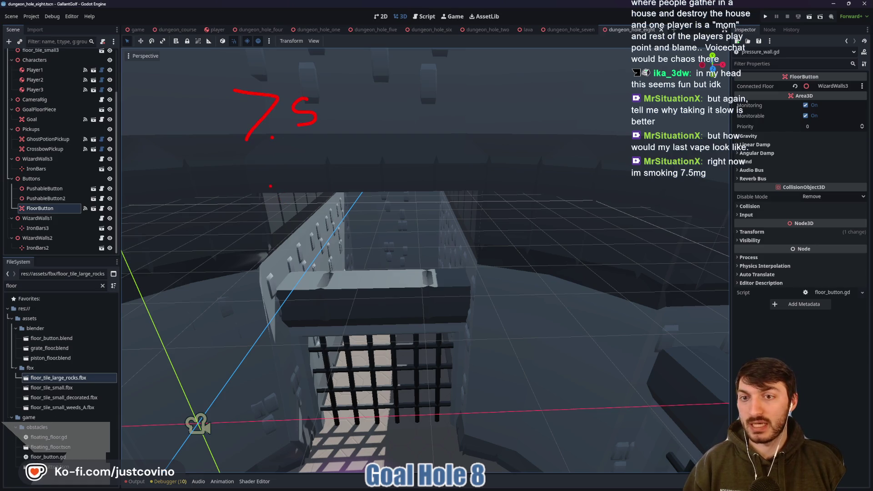
pyautogui.moveTo(211, 160); pyautogui.dragTo(402, 160)
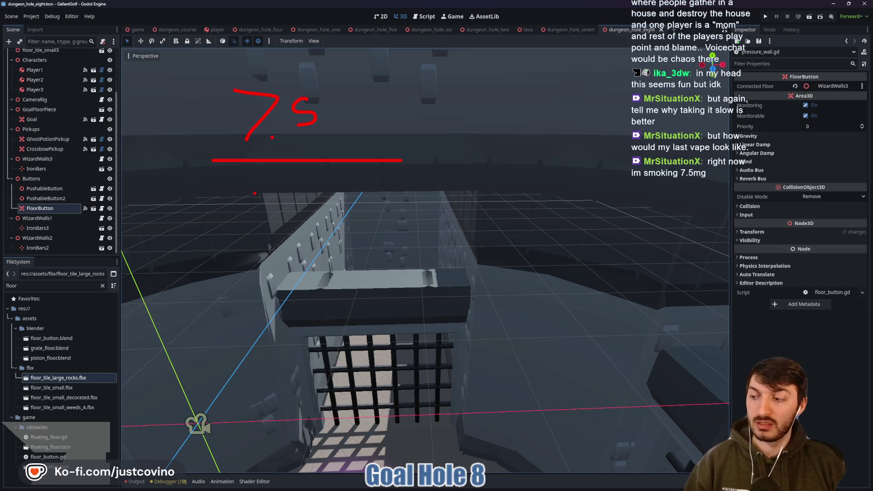
pyautogui.moveTo(198, 231); pyautogui.dragTo(395, 231)
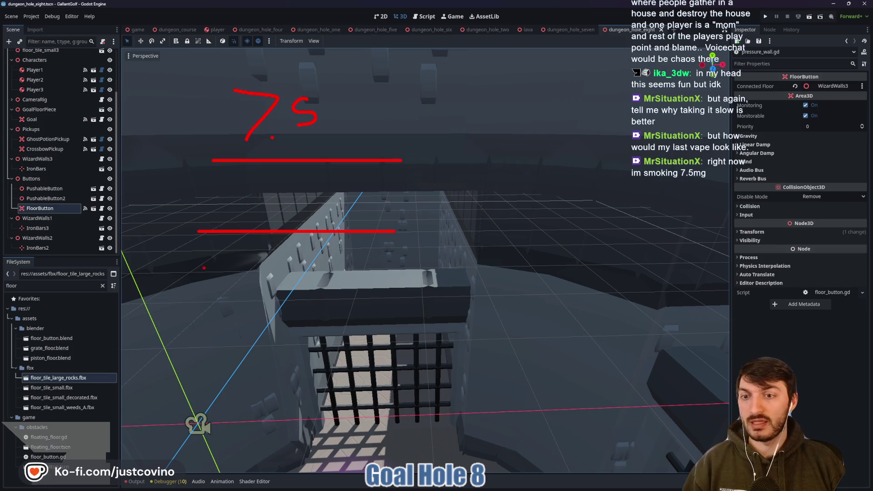
pyautogui.moveTo(195, 305); pyautogui.dragTo(402, 305)
pyautogui.moveTo(215, 332); pyautogui.dragTo(417, 332)
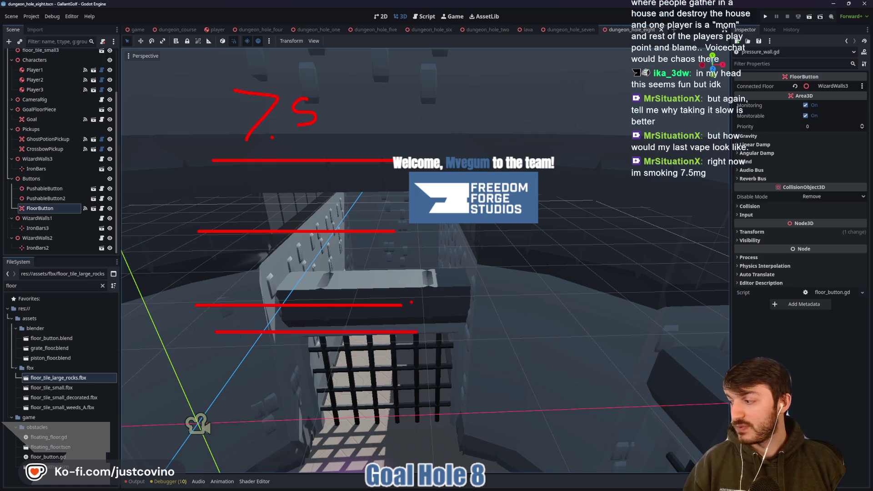
pyautogui.press('Escape')
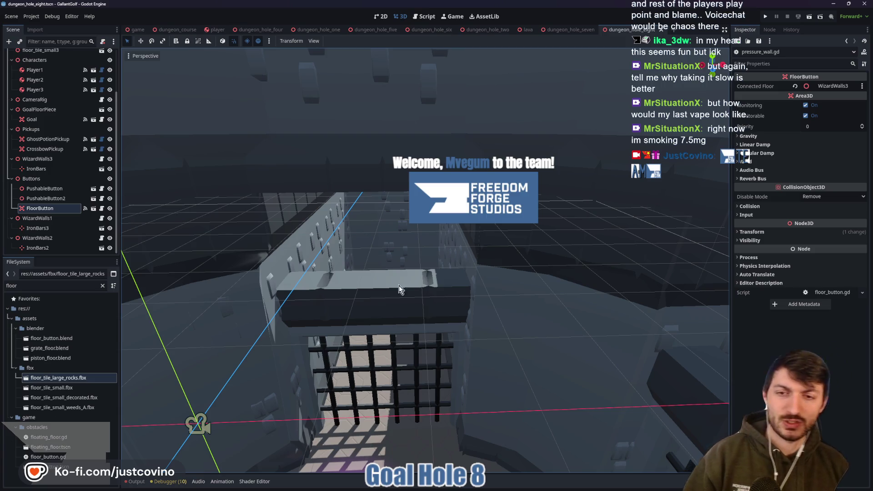
# Frame the FloorButton in the viewport and save the scene
pyautogui.press('f')
pyautogui.hotkey('ctrl', 's')
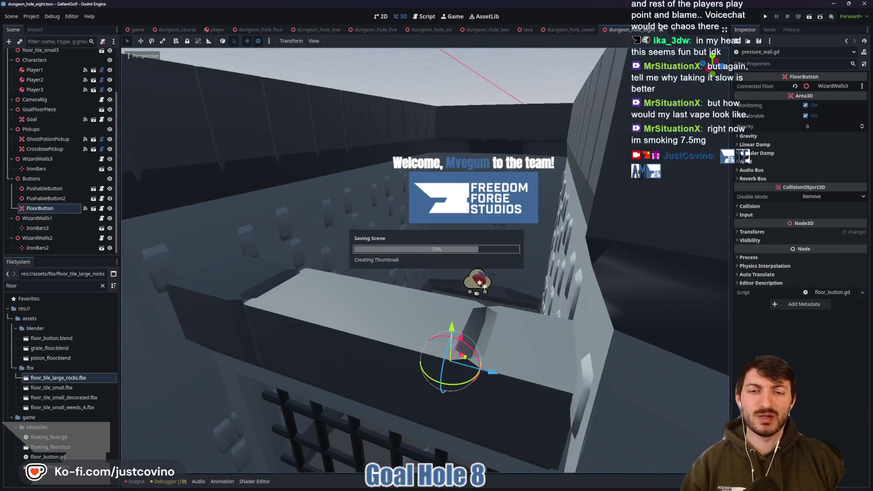
pyautogui.scroll(3, 51, 56)
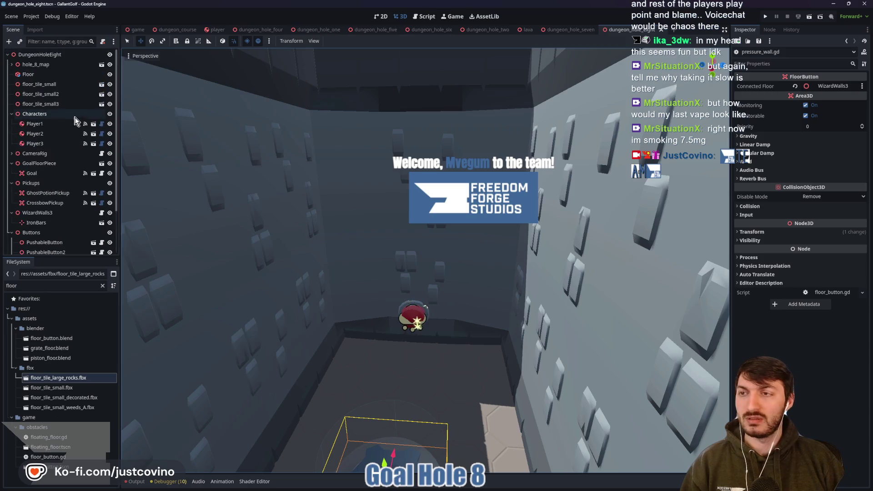
# Add a Node3D child under DungeonHoleEight and rename it FireballTraps
pyautogui.click(52, 55)
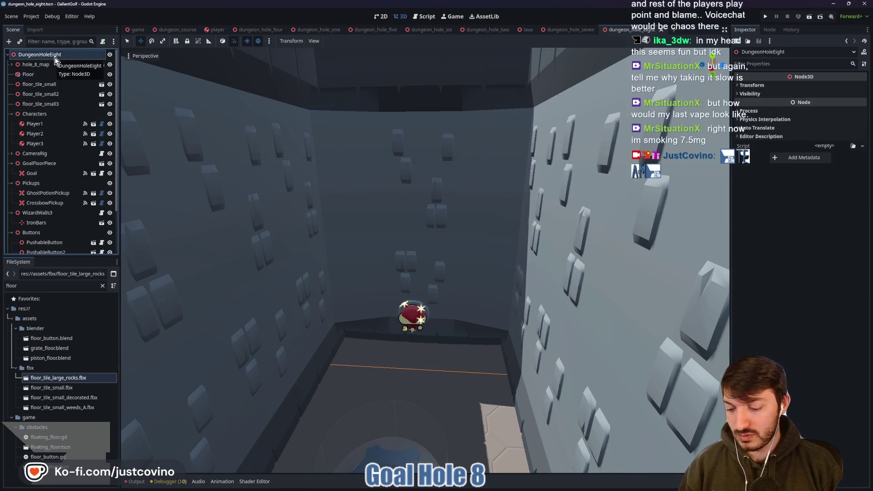
pyautogui.hotkey('ctrl', 'a')
pyautogui.write('node3d')
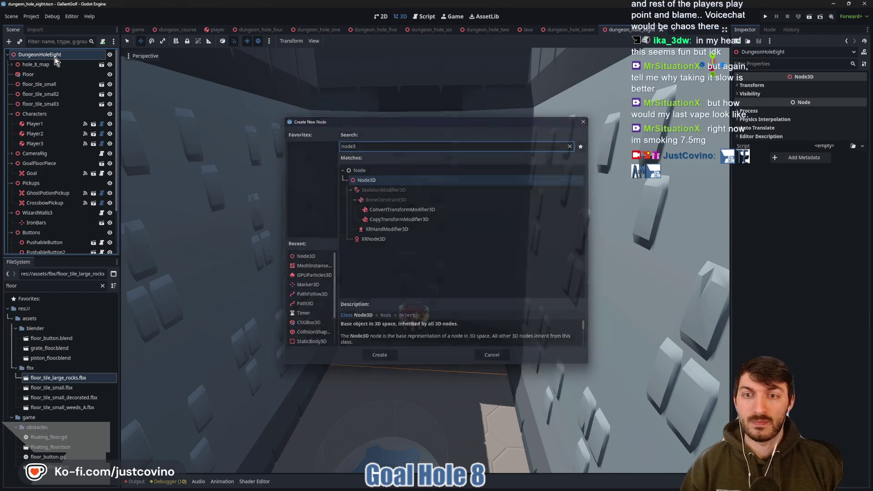
pyautogui.press('Return')
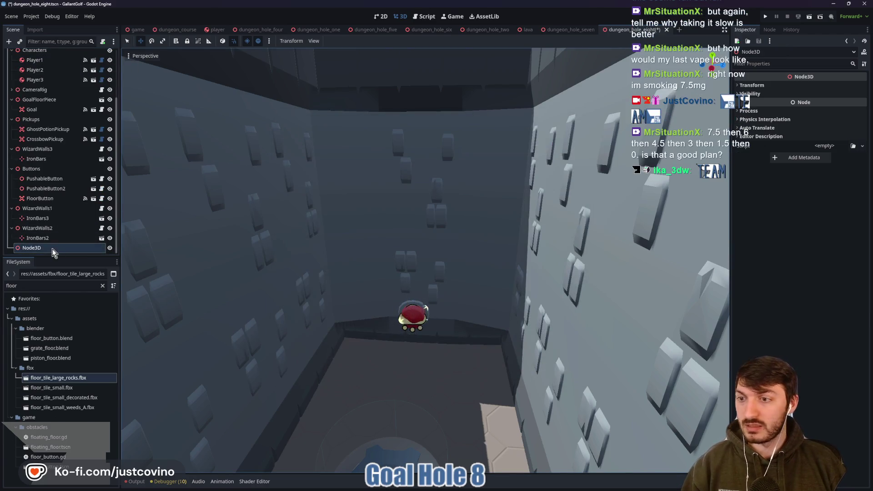
pyautogui.click(52, 249)
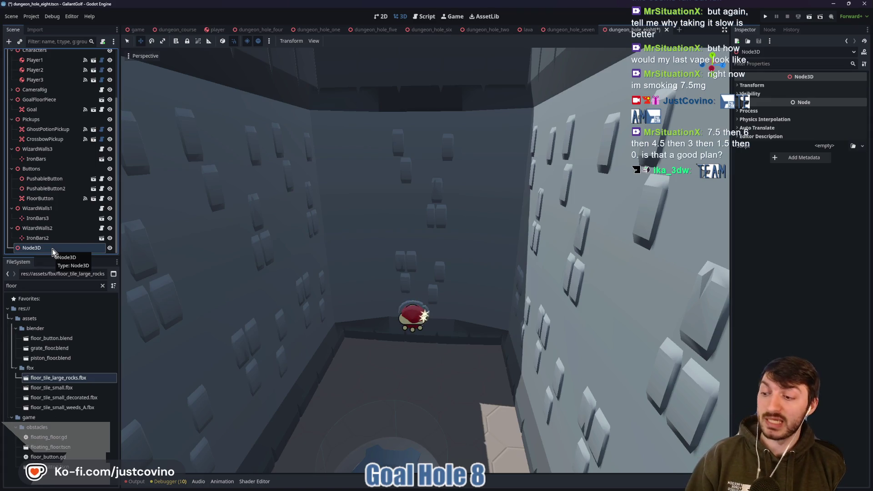
pyautogui.doubleClick(53, 249)
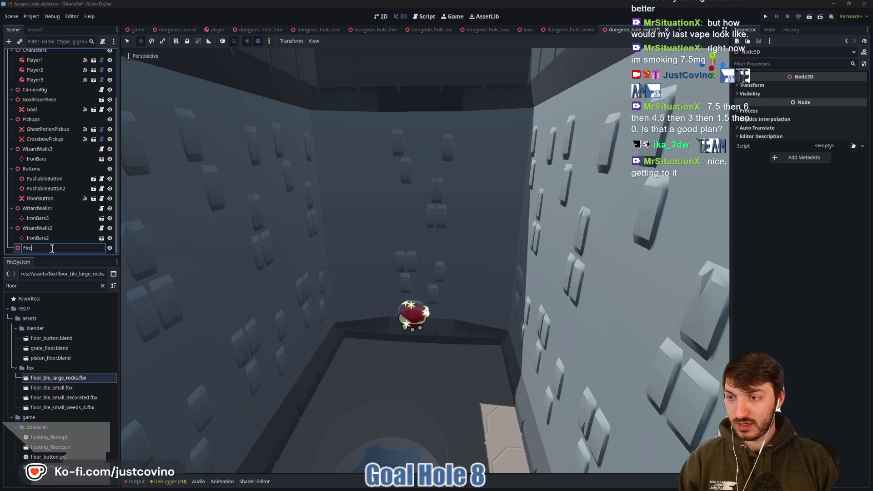
pyautogui.write('ps')
pyautogui.press('Return')
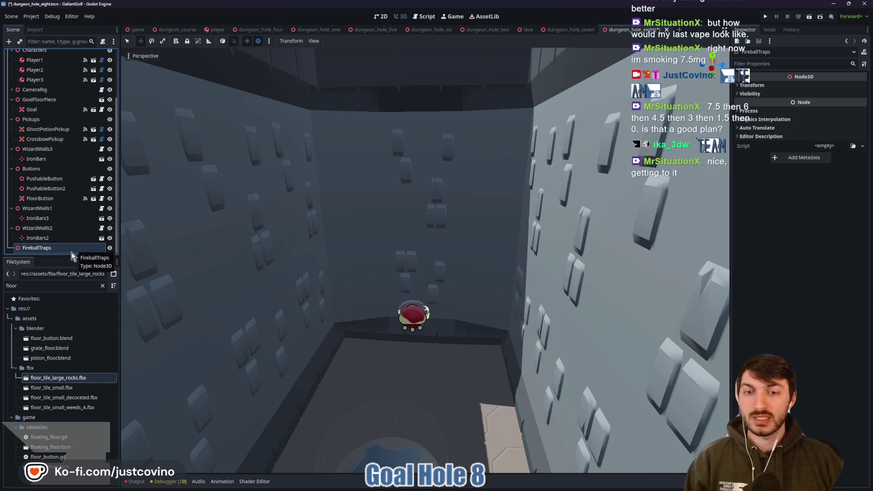
pyautogui.click(404, 321)
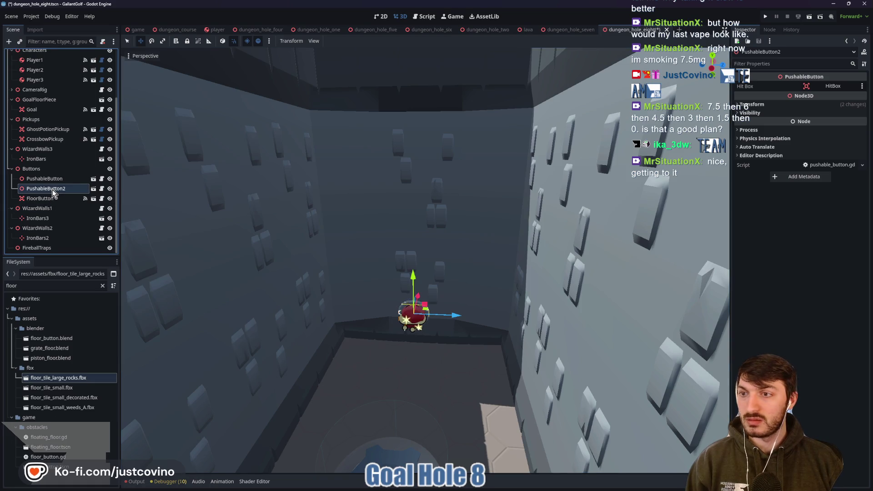
# Select WizardWalls2 and fly the view in and out through the iron bars to the corridor
pyautogui.click(53, 230)
pyautogui.rightClick(363, 212)
pyautogui.press('w')
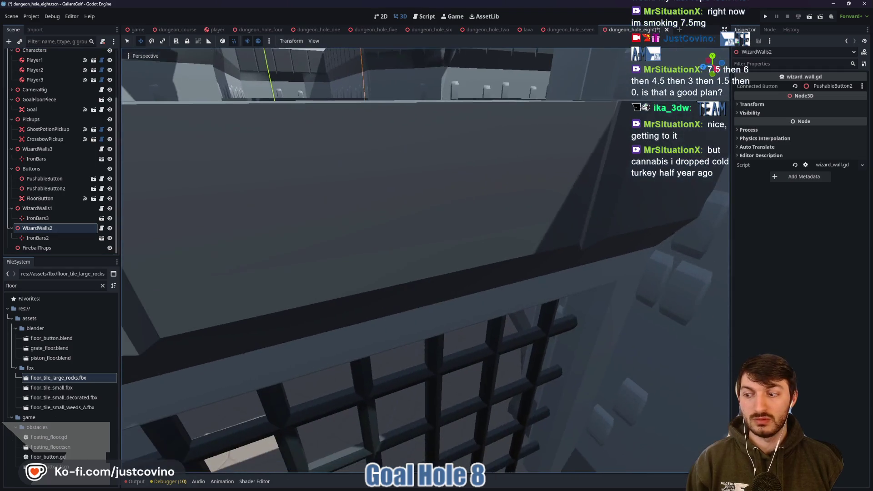
pyautogui.press('s')
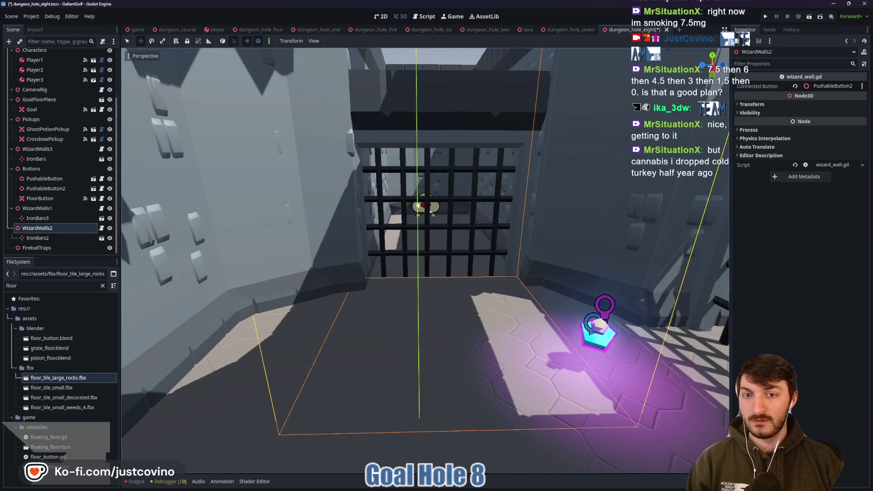
pyautogui.press('w')
pyautogui.press('s')
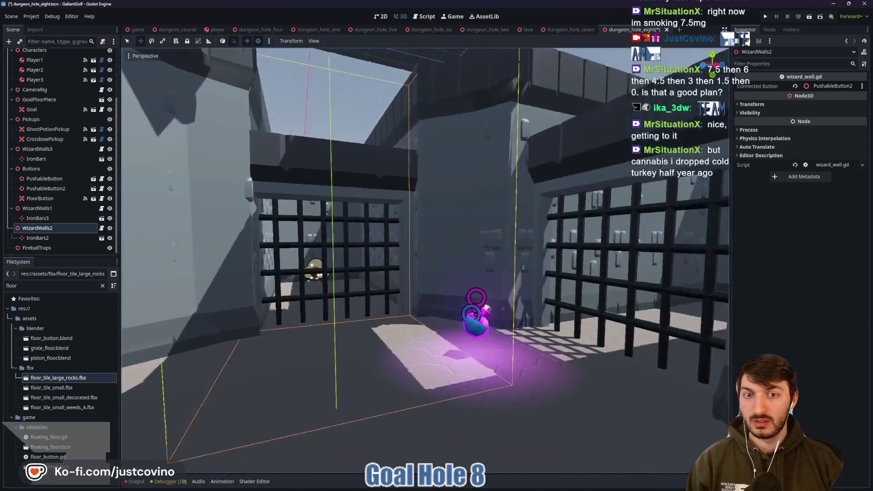
pyautogui.press('w')
pyautogui.press('s')
pyautogui.press('w')
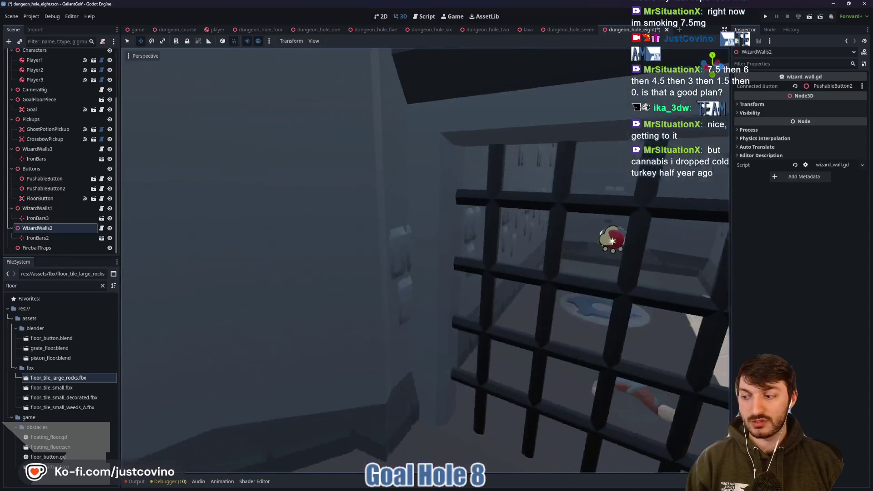
pyautogui.press('s')
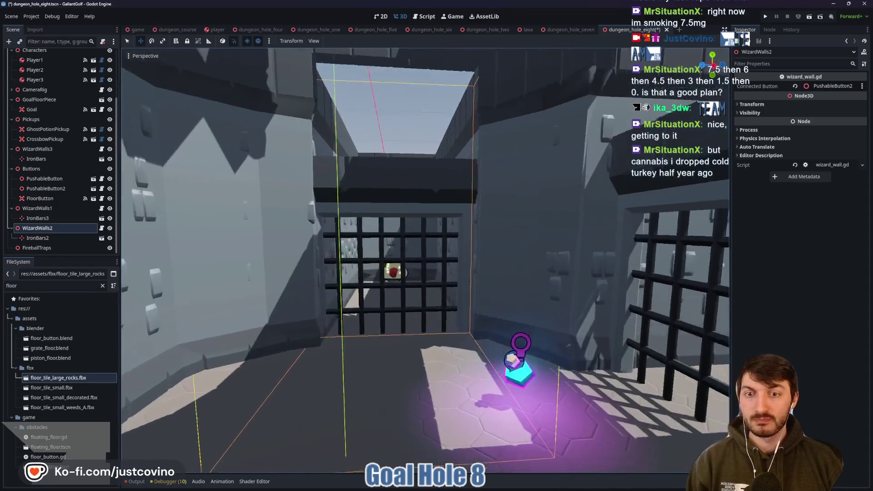
pyautogui.press('w')
pyautogui.press('w')
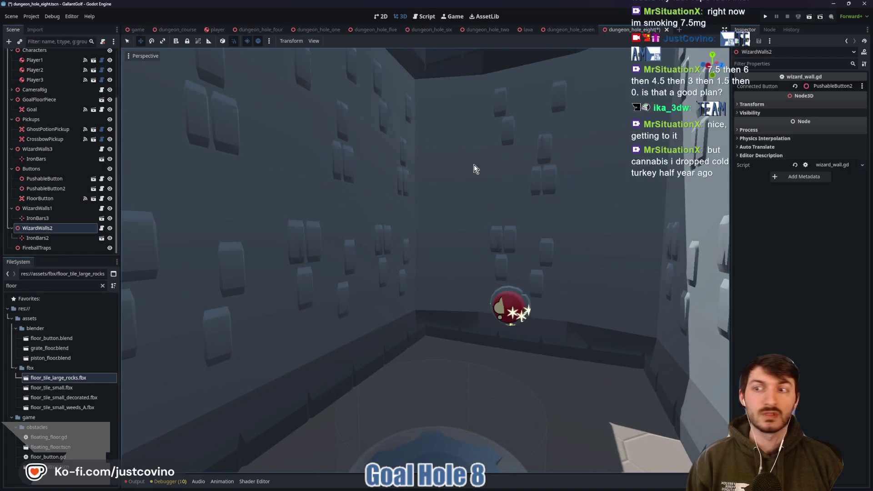
# Frame WizardWalls2, save the scene, inspect the bars, then select FireballTraps
pyautogui.press('f')
pyautogui.hotkey('ctrl', 's')
pyautogui.press('w')
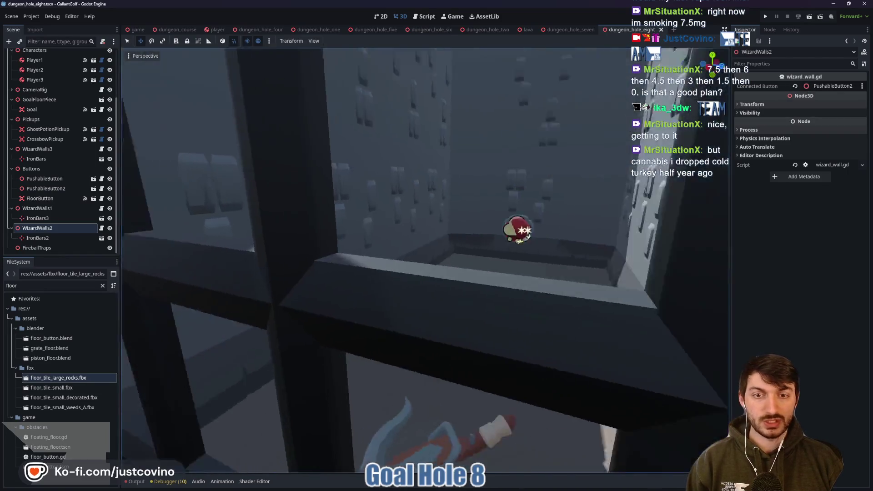
pyautogui.press('s')
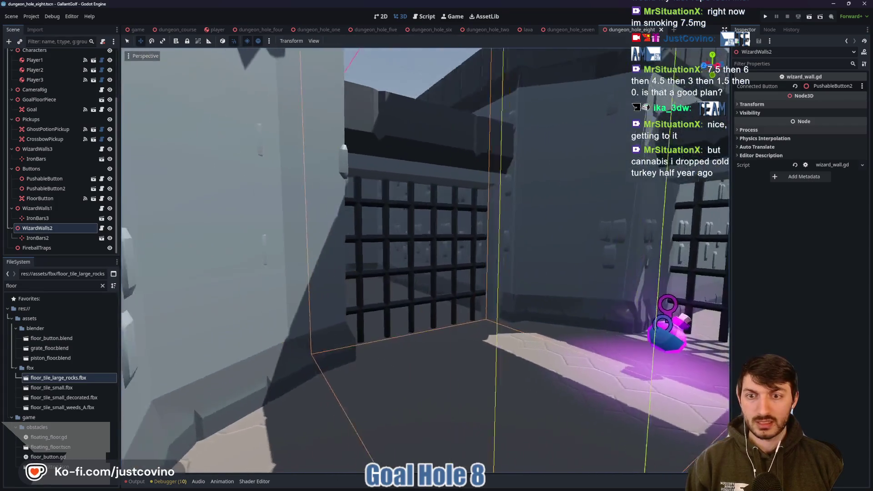
pyautogui.press('w')
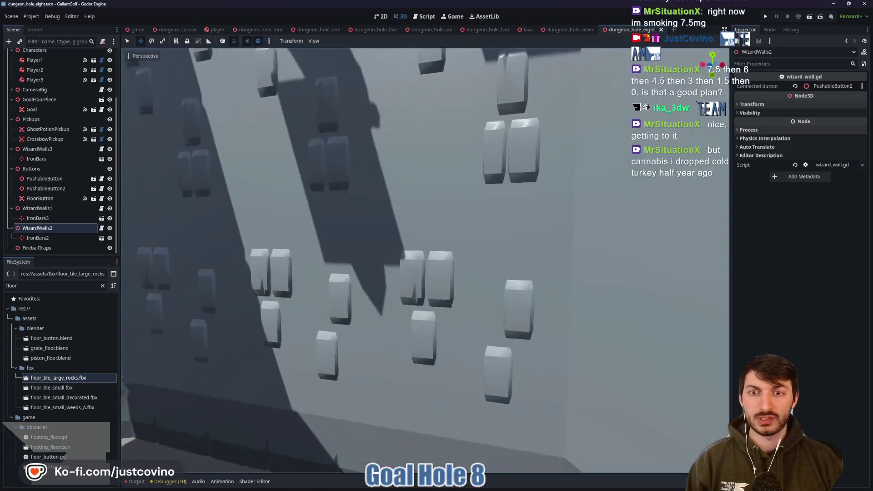
pyautogui.press('w')
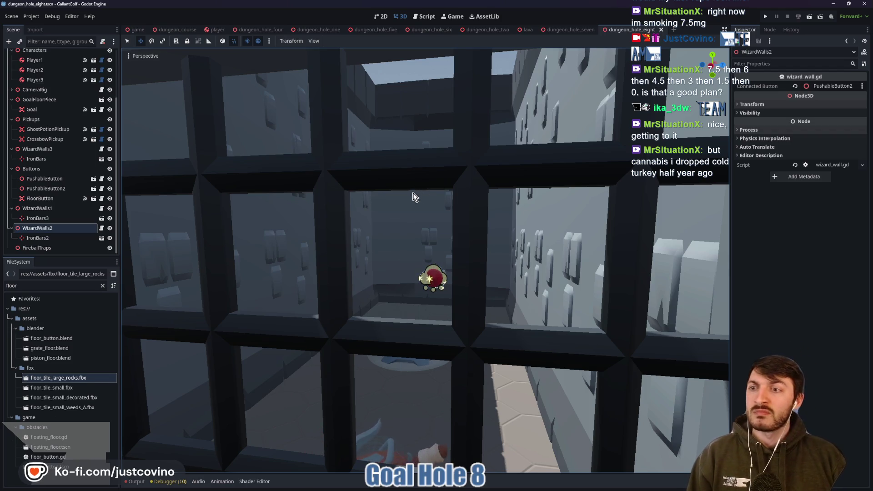
pyautogui.scroll(5, 415, 204)
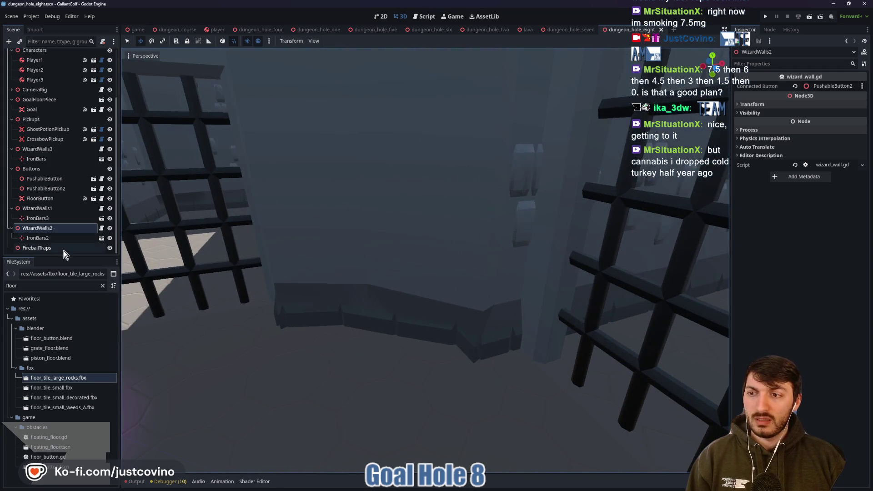
pyautogui.click(52, 250)
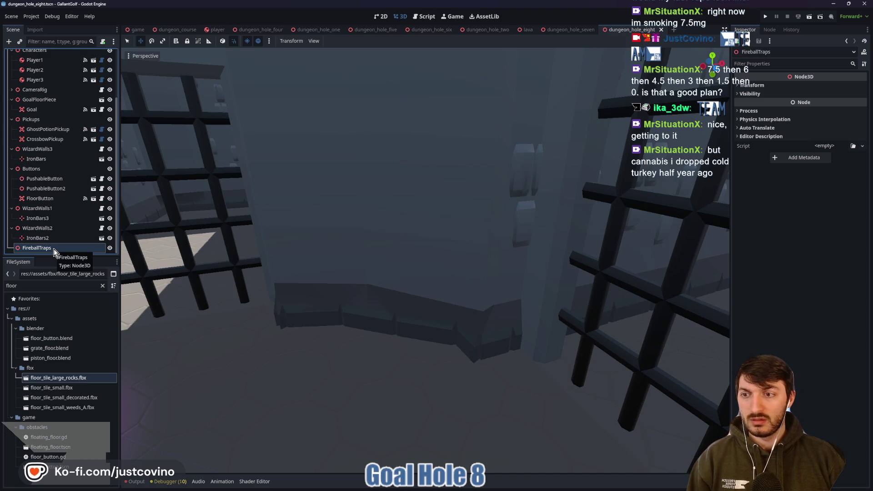
# Instance fireball_trap.tscn as a child of FireballTraps
pyautogui.hotkey('ctrl', 'shift', 'a')
pyautogui.write('fireb')
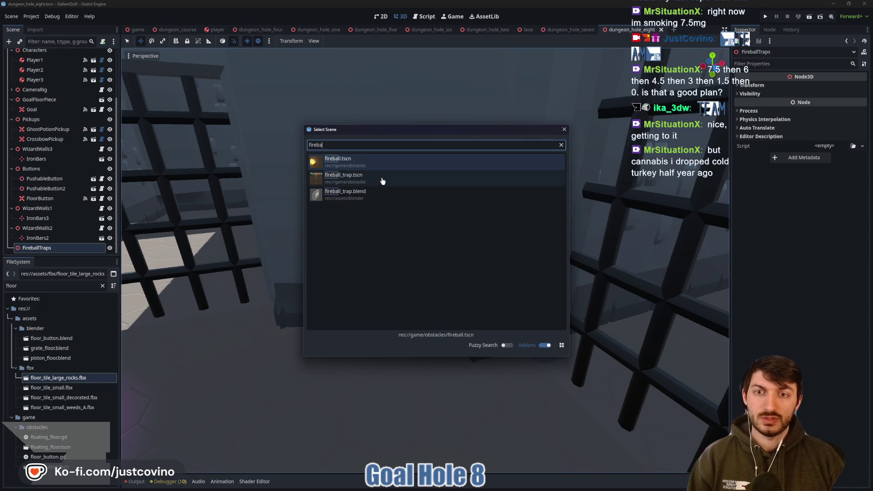
pyautogui.doubleClick(381, 179)
# Lower the FireballTrap along Y down onto the room floor
pyautogui.press('f')
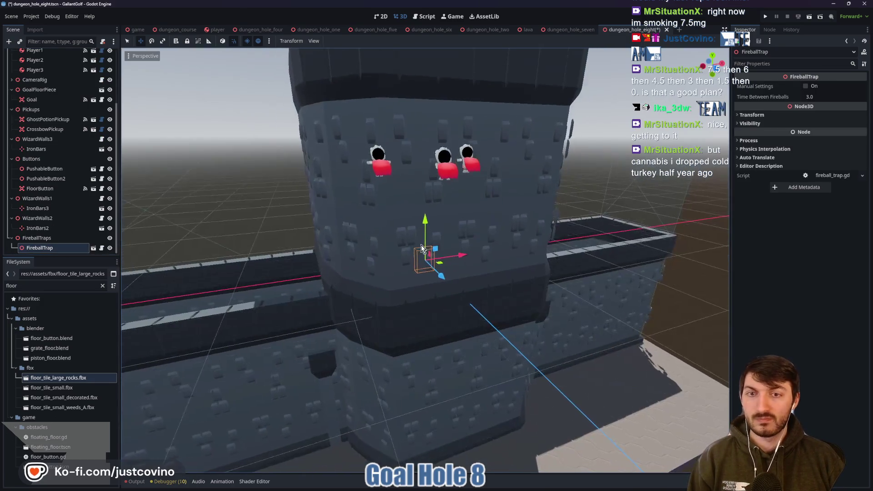
pyautogui.moveTo(421, 245); pyautogui.dragTo(423, 273)
pyautogui.press('f')
pyautogui.scroll(5, 444, 297)
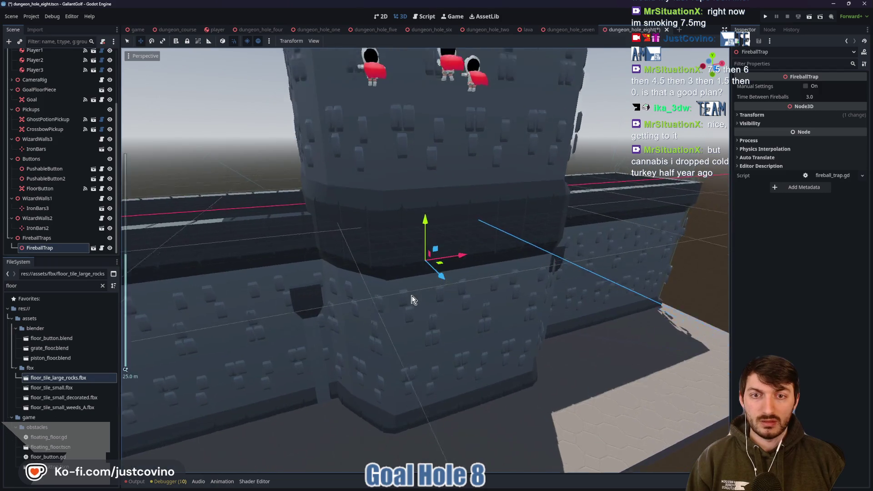
pyautogui.press('g')
pyautogui.press('y')
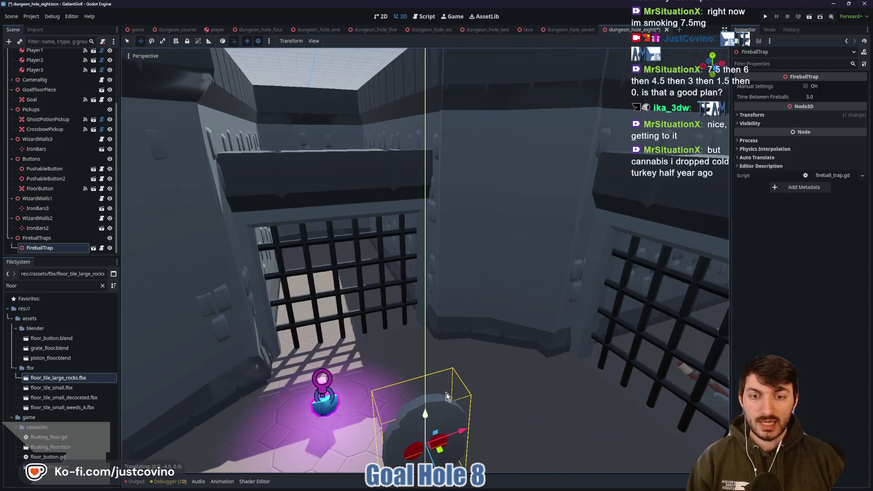
pyautogui.click(434, 400)
pyautogui.press('f')
pyautogui.scroll(-5, 450, 304)
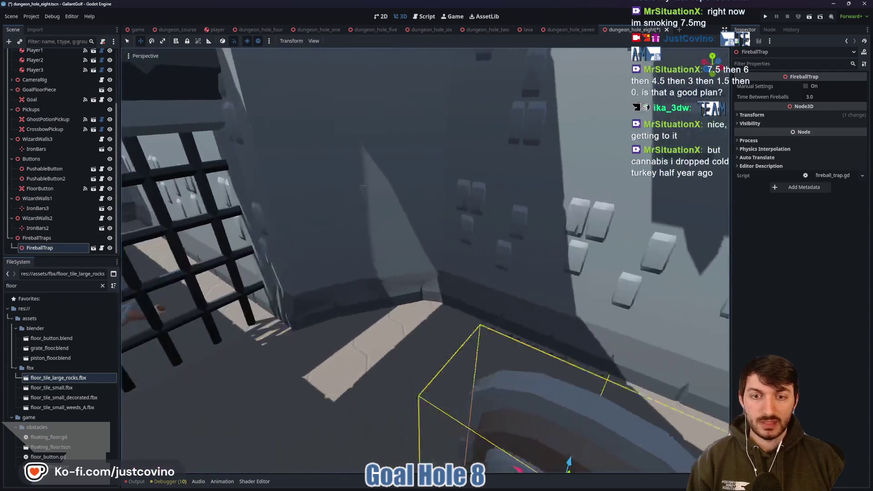
pyautogui.moveTo(451, 303)
pyautogui.mouseDown()
pyautogui.moveTo(450, 290)
pyautogui.moveTo(445, 345)
pyautogui.moveTo(487, 350)
pyautogui.mouseUp()
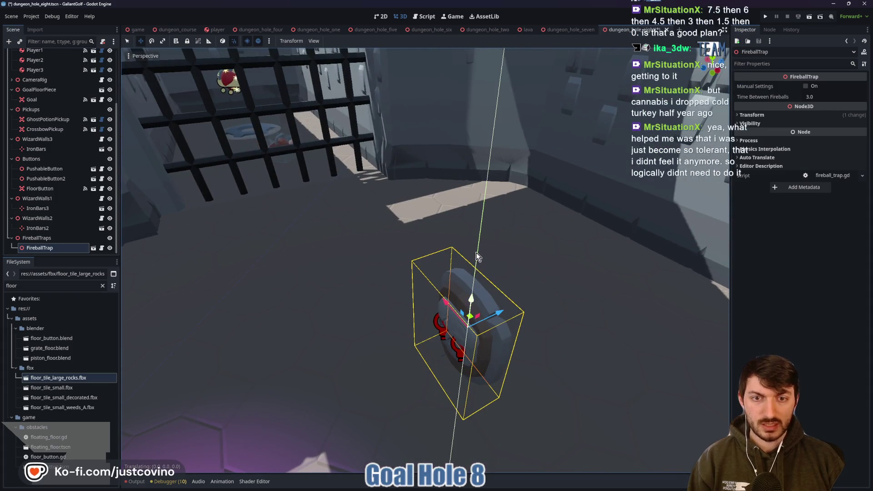
# Raise the FireballTrap up the wall and slide it along Z and X against the wall
pyautogui.moveTo(473, 302)
pyautogui.mouseDown()
pyautogui.moveTo(452, 223)
pyautogui.moveTo(335, 217)
pyautogui.moveTo(359, 246)
pyautogui.moveTo(386, 250)
pyautogui.moveTo(442, 88)
pyautogui.moveTo(441, 148)
pyautogui.moveTo(500, 164)
pyautogui.moveTo(455, 173)
pyautogui.moveTo(523, 168)
pyautogui.moveTo(505, 166)
pyautogui.mouseUp()
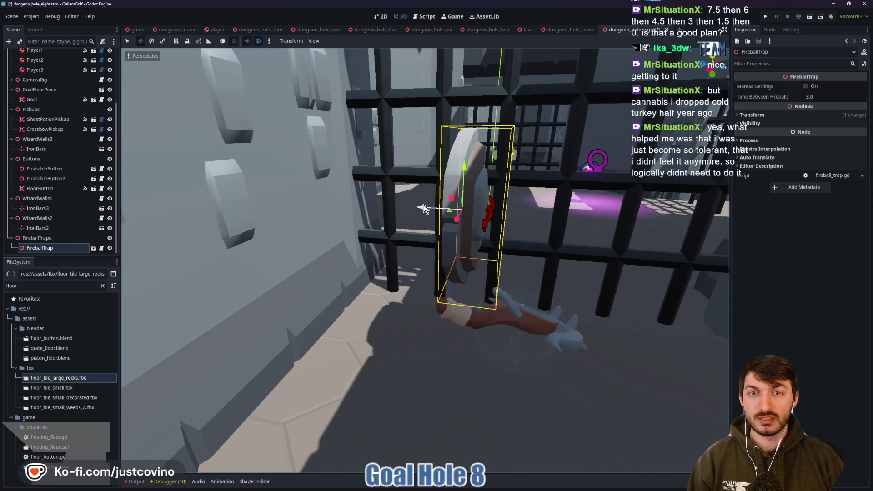
pyautogui.moveTo(421, 208); pyautogui.dragTo(261, 193)
pyautogui.press('f')
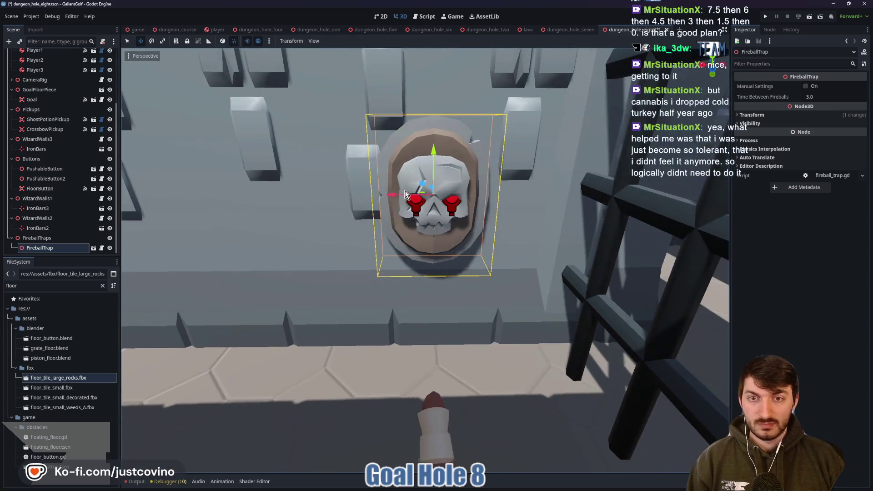
pyautogui.moveTo(395, 193); pyautogui.dragTo(180, 209)
pyautogui.press('f')
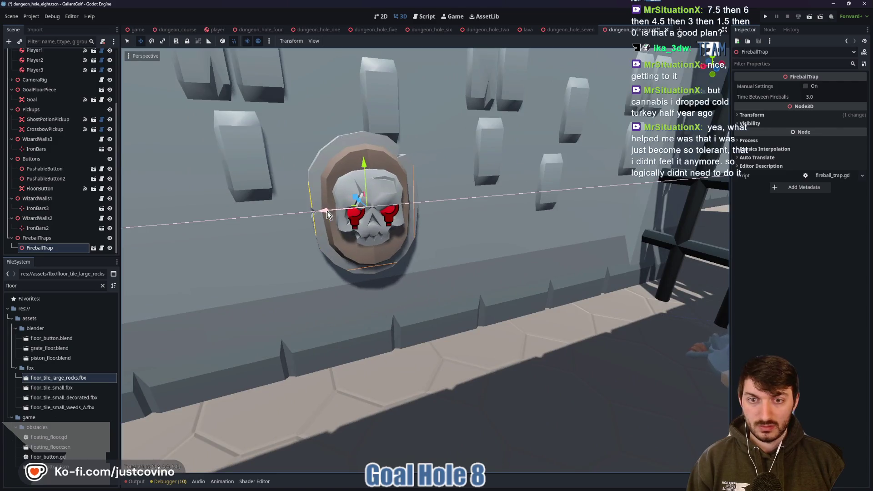
pyautogui.click(328, 214)
# Fine-tune the trap's wall position and turn on its Manual Settings
pyautogui.press('f')
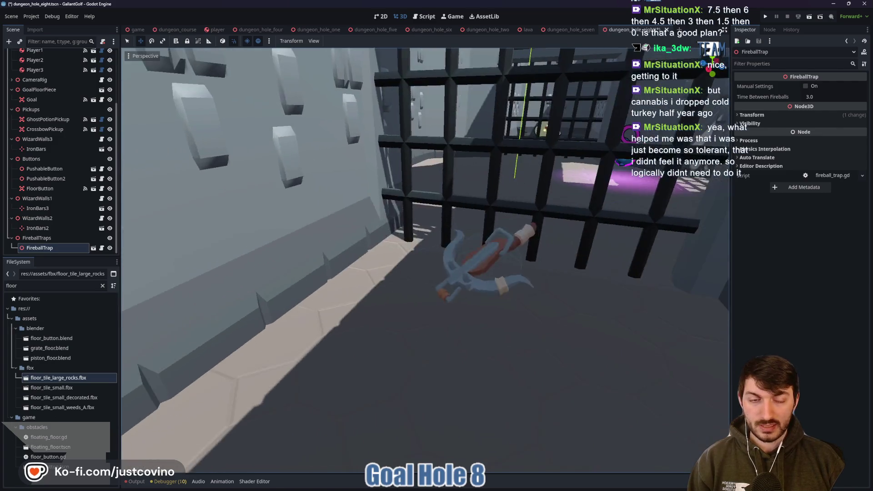
pyautogui.moveTo(415, 162); pyautogui.dragTo(402, 162)
pyautogui.moveTo(446, 114); pyautogui.dragTo(451, 148)
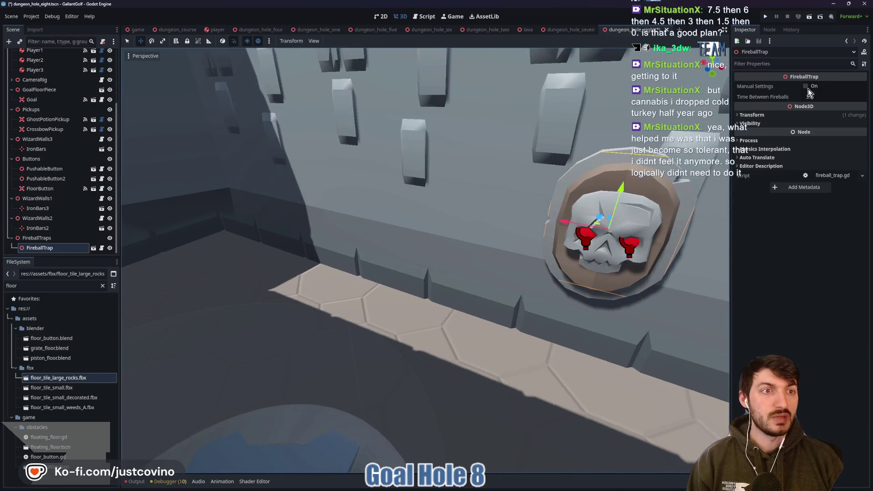
pyautogui.click(806, 86)
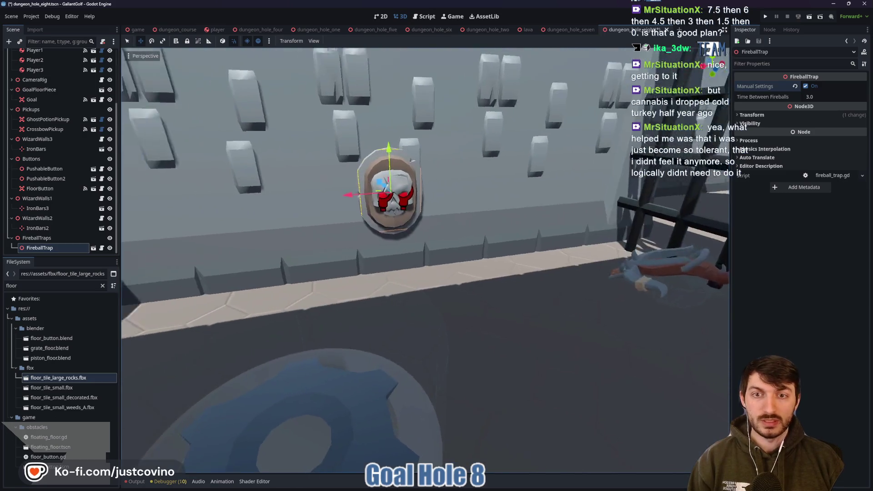
# Duplicate the trap as FireballTrap2 and rotate it 180 degrees
pyautogui.hotkey('ctrl', 'd')
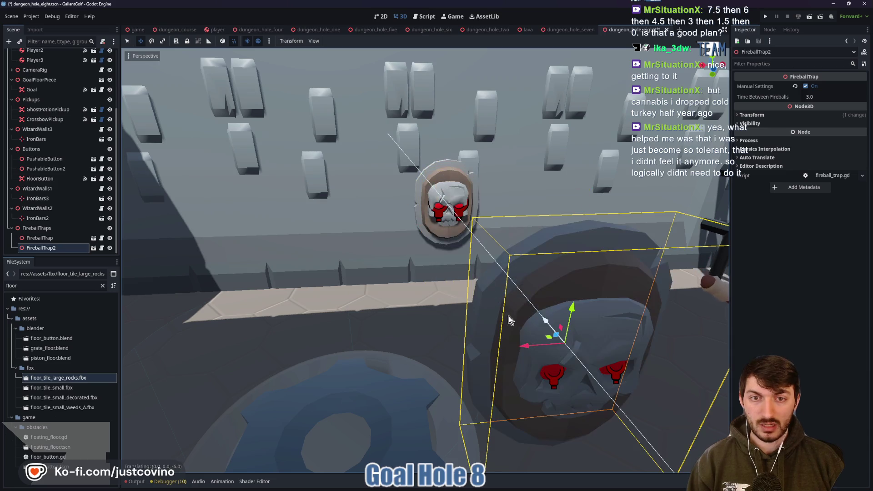
pyautogui.click(399, 271)
pyautogui.press('r')
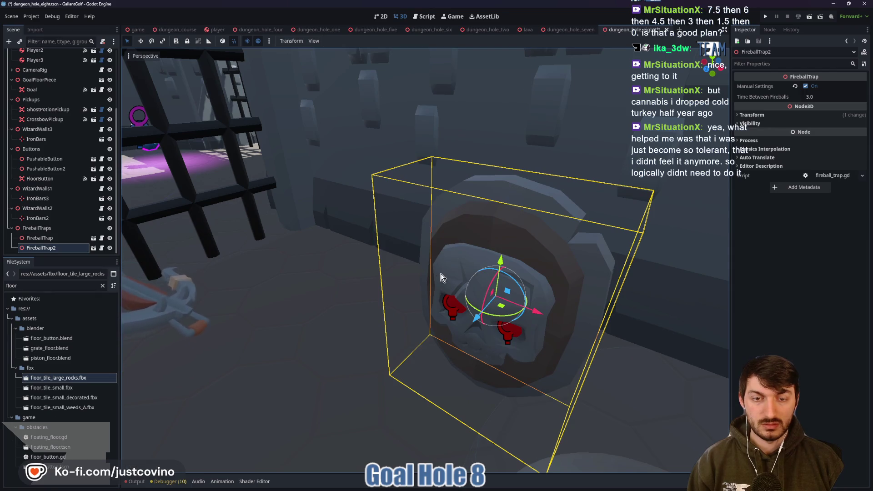
# Move FireballTrap2 along Z and X onto the opposite wall above the gear
pyautogui.press('g')
pyautogui.press('z')
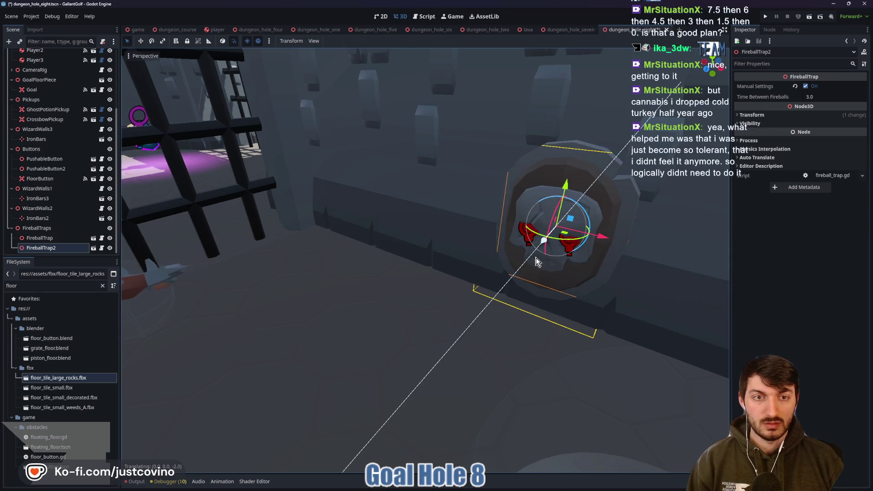
pyautogui.click(538, 256)
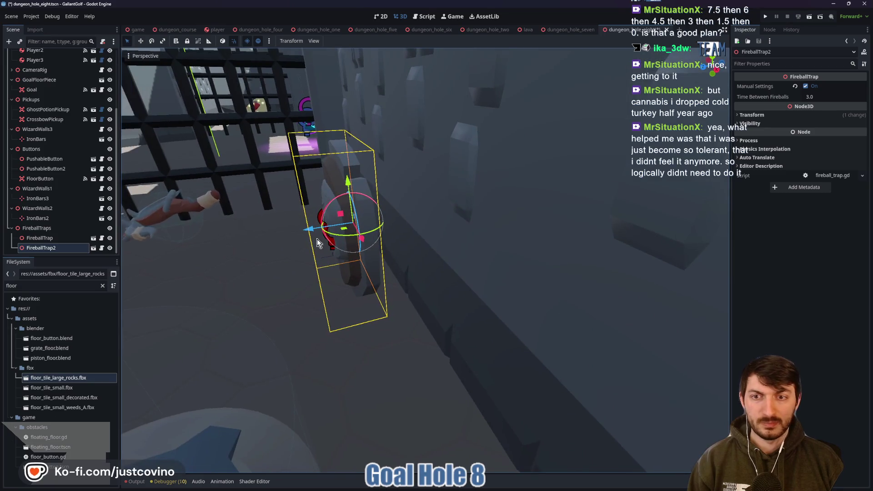
pyautogui.press('g')
pyautogui.press('x')
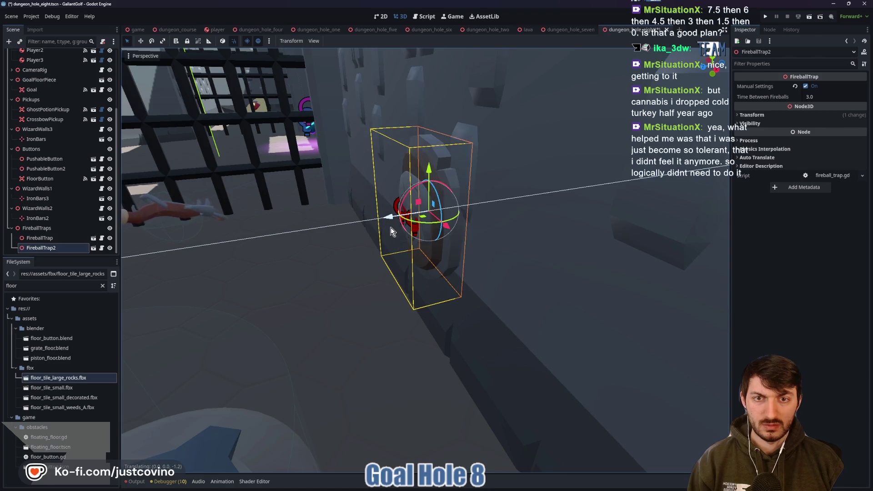
pyautogui.click(387, 231)
pyautogui.press('f')
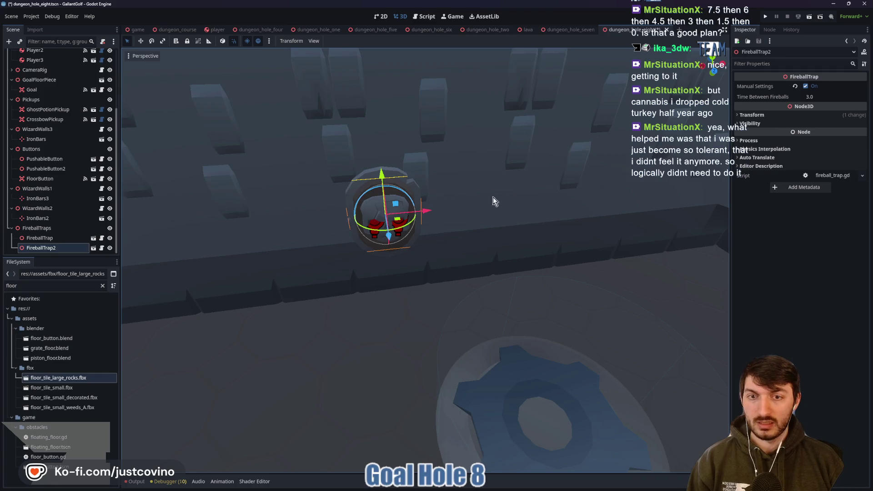
pyautogui.moveTo(427, 213); pyautogui.dragTo(506, 219)
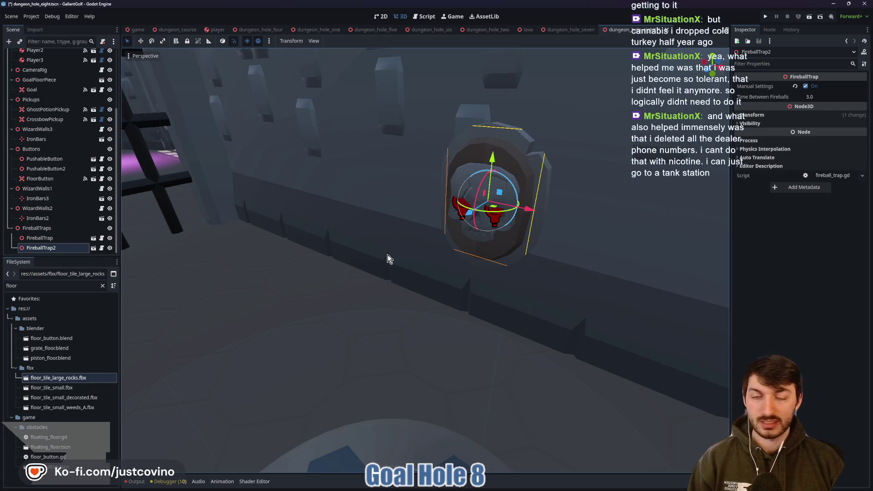
pyautogui.press('f')
pyautogui.scroll(5, 574, 262)
pyautogui.scroll(-5, 574, 266)
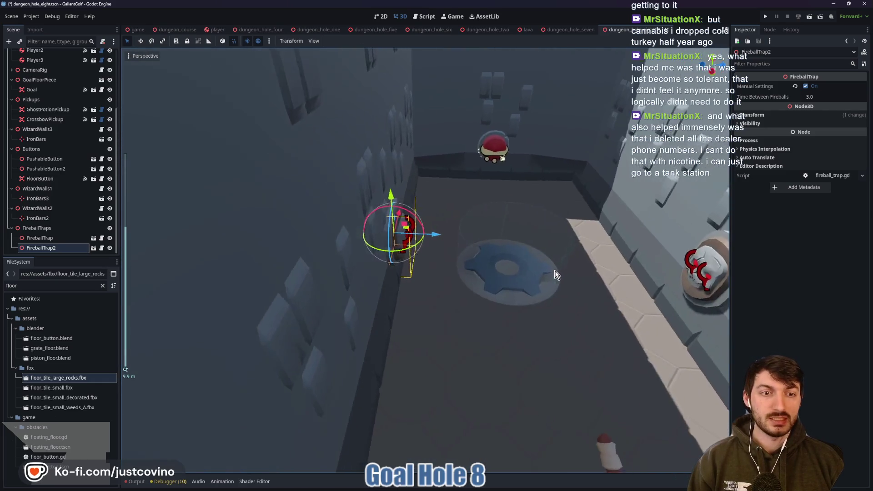
pyautogui.scroll(3, 354, 318)
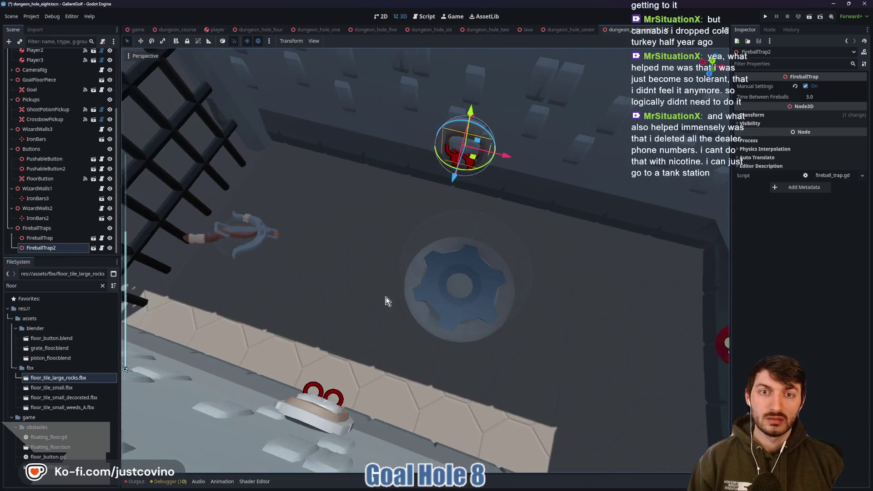
# Duplicate the trap as FireballTrap3 and slide it along X and Z onto a wall
pyautogui.moveTo(385, 301)
pyautogui.mouseDown()
pyautogui.moveTo(374, 306)
pyautogui.moveTo(432, 302)
pyautogui.moveTo(436, 315)
pyautogui.moveTo(427, 320)
pyautogui.mouseUp()
pyautogui.hotkey('ctrl', 'd')
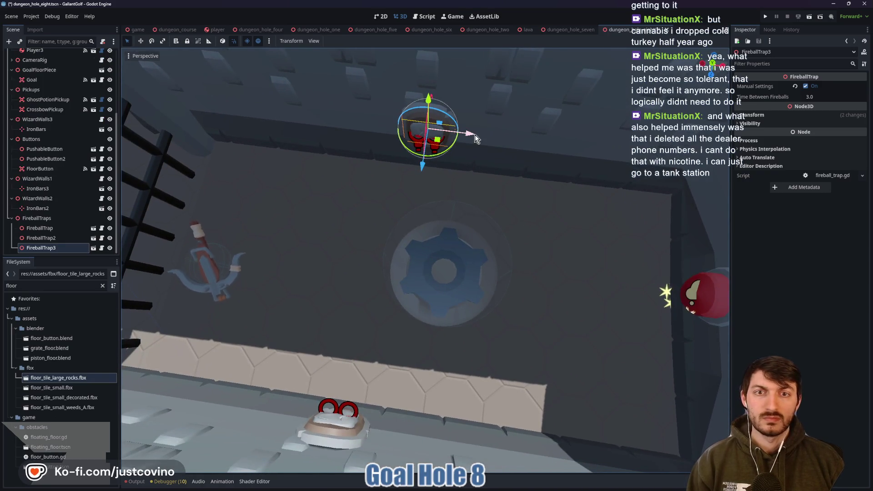
pyautogui.moveTo(471, 133)
pyautogui.mouseDown()
pyautogui.moveTo(548, 144)
pyautogui.moveTo(572, 167)
pyautogui.moveTo(549, 181)
pyautogui.moveTo(523, 309)
pyautogui.moveTo(518, 387)
pyautogui.moveTo(541, 375)
pyautogui.moveTo(591, 383)
pyautogui.mouseUp()
pyautogui.moveTo(515, 347); pyautogui.dragTo(442, 296)
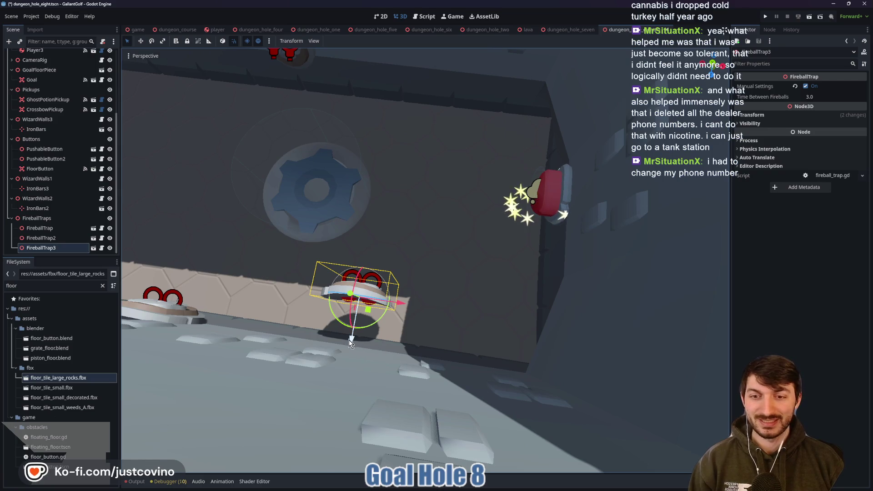
pyautogui.moveTo(349, 340); pyautogui.dragTo(344, 392)
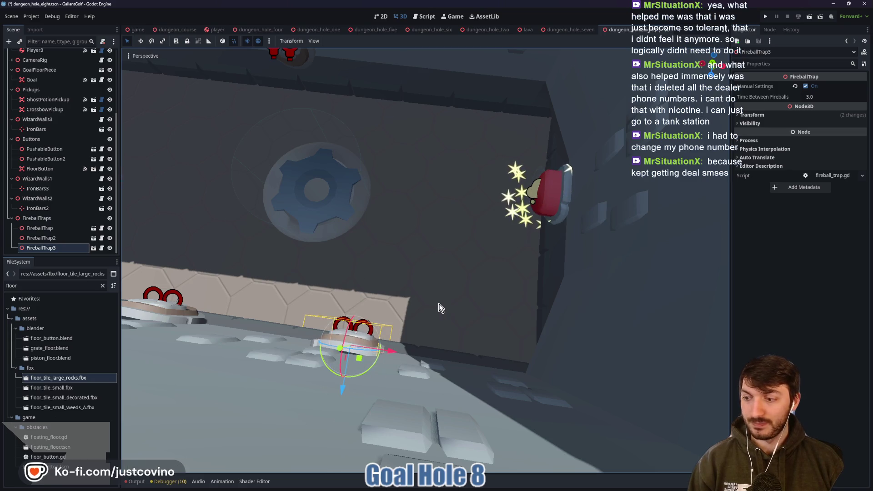
pyautogui.scroll(1, 442, 304)
pyautogui.moveTo(454, 307)
pyautogui.mouseDown()
pyautogui.moveTo(606, 274)
pyautogui.moveTo(528, 316)
pyautogui.moveTo(433, 302)
pyautogui.moveTo(413, 309)
pyautogui.moveTo(398, 283)
pyautogui.moveTo(460, 320)
pyautogui.moveTo(442, 316)
pyautogui.mouseUp()
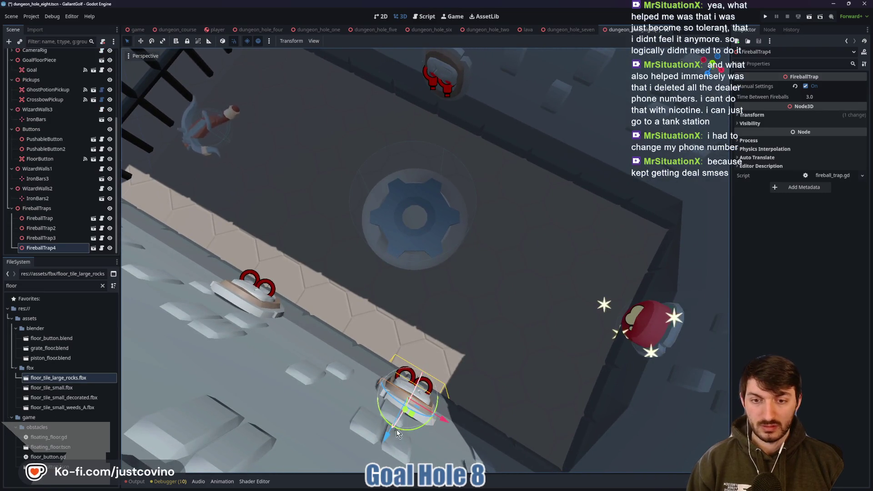
# Duplicate FireballTrap3 as FireballTrap4 and move it along Z across the room to a wall
pyautogui.hotkey('ctrl', 'd')
pyautogui.moveTo(386, 437)
pyautogui.mouseDown()
pyautogui.moveTo(537, 211)
pyautogui.moveTo(537, 96)
pyautogui.moveTo(544, 180)
pyautogui.moveTo(585, 231)
pyautogui.moveTo(595, 199)
pyautogui.mouseUp()
pyautogui.press('f')
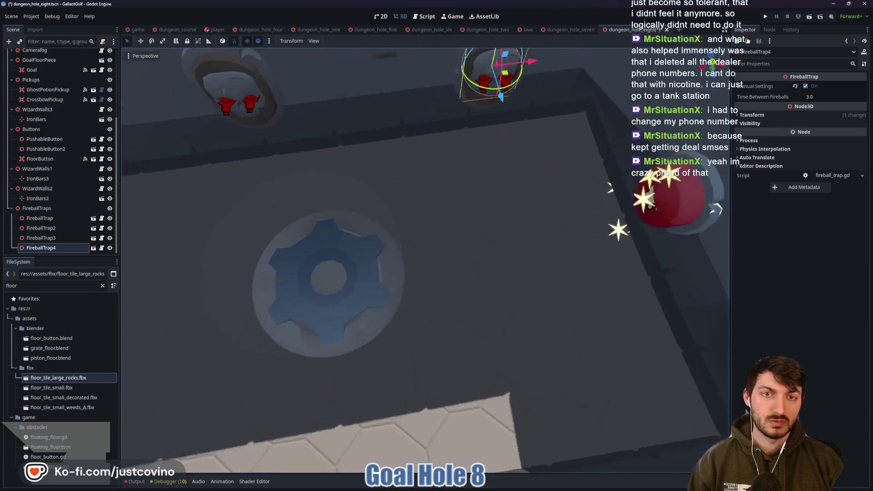
pyautogui.press('w')
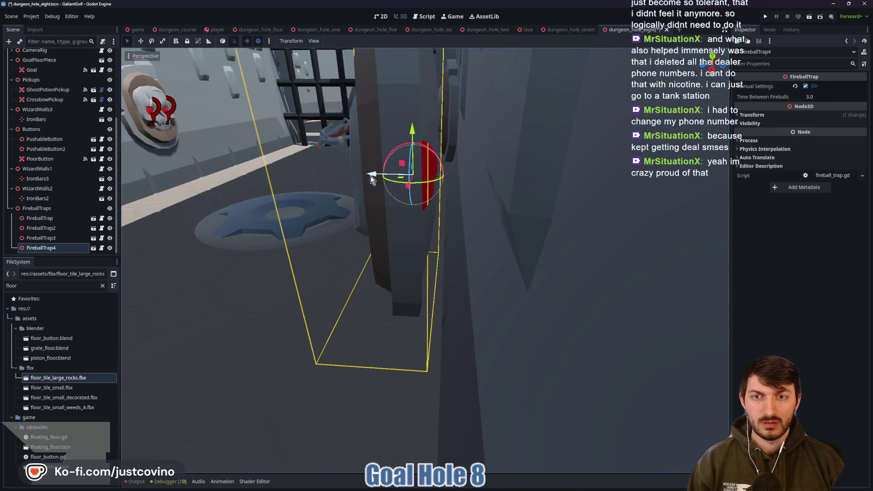
pyautogui.moveTo(370, 176); pyautogui.dragTo(423, 179)
pyautogui.hotkey('ctrl', 'z')
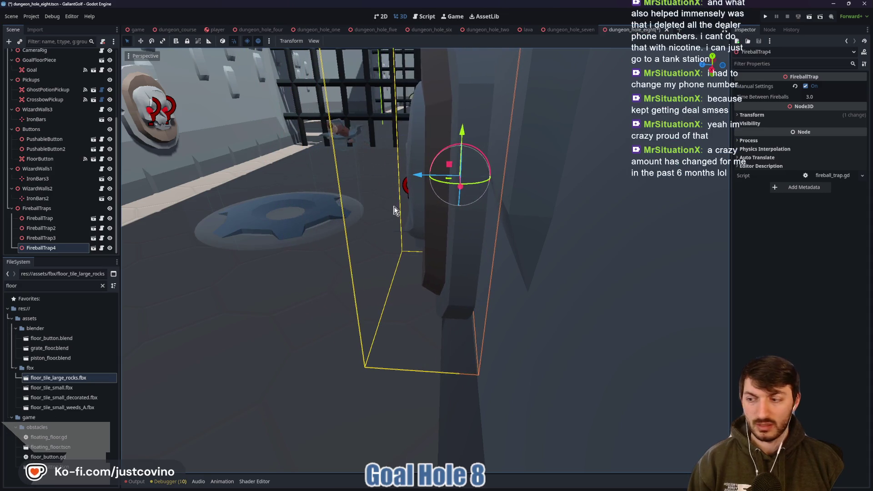
pyautogui.press('s')
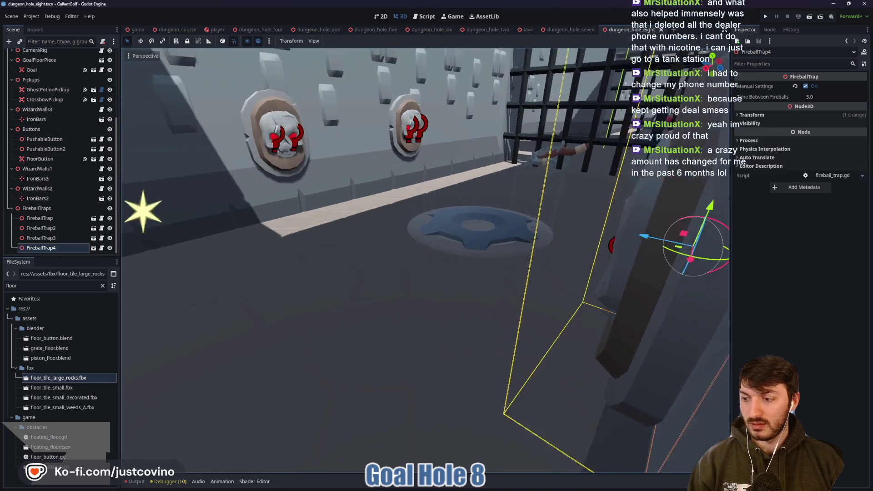
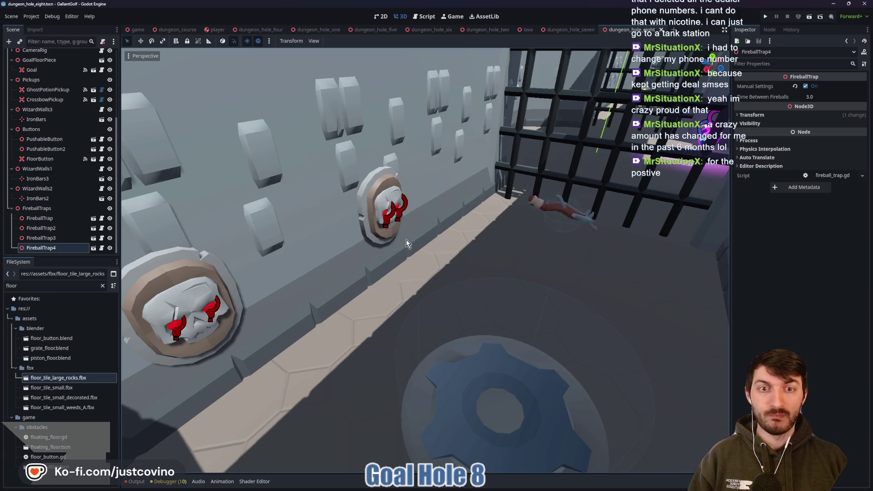
# Attach the existing fireball_traps.gd script to the FireballTraps group node
pyautogui.moveTo(447, 263); pyautogui.dragTo(448, 262)
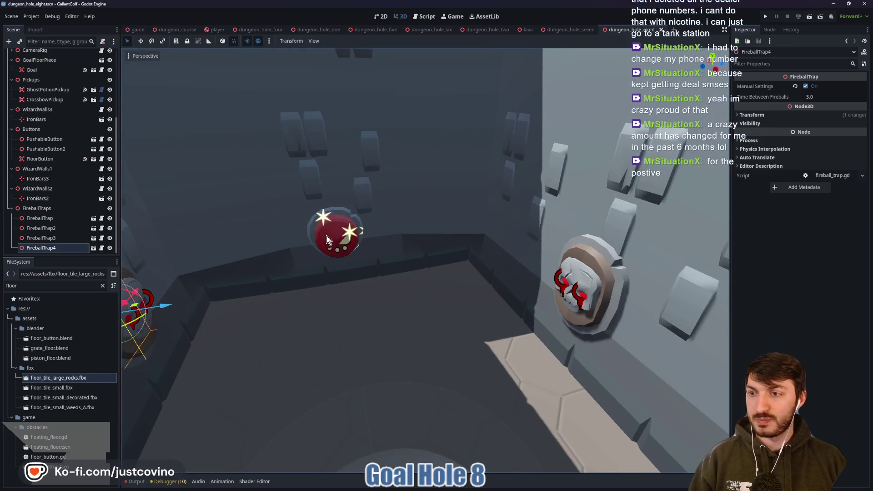
pyautogui.click(37, 208)
pyautogui.click(102, 42)
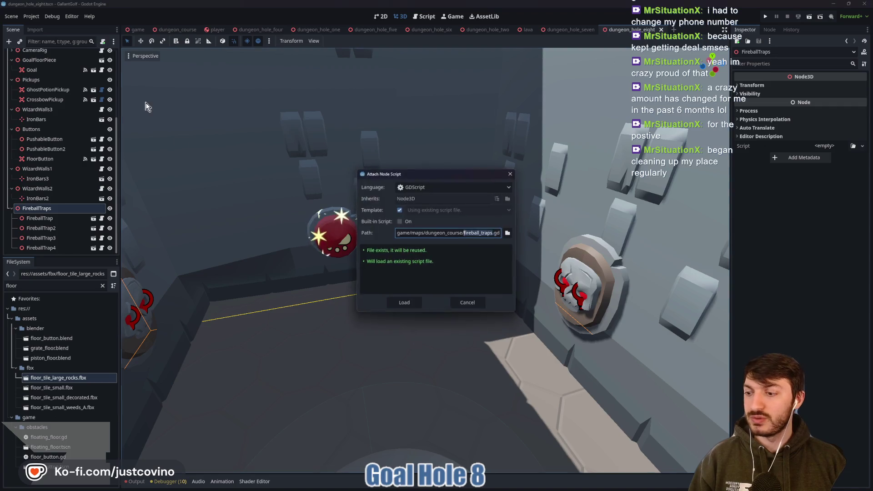
pyautogui.click(509, 232)
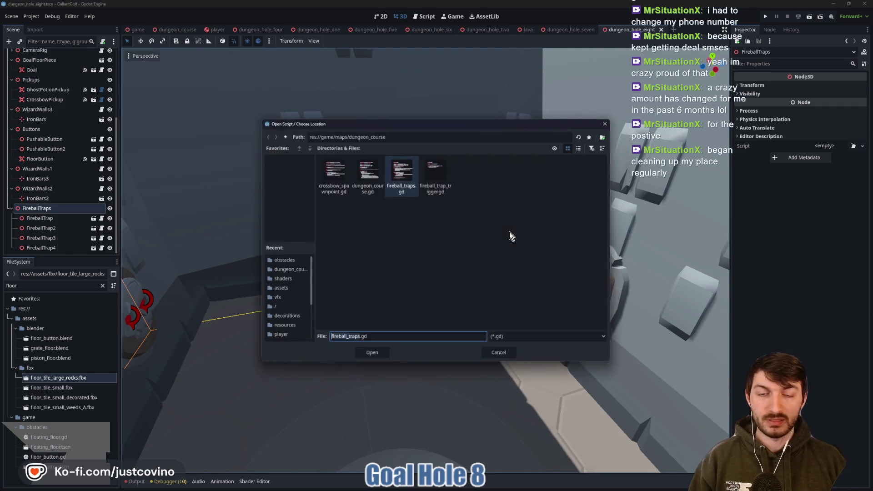
pyautogui.click(447, 171)
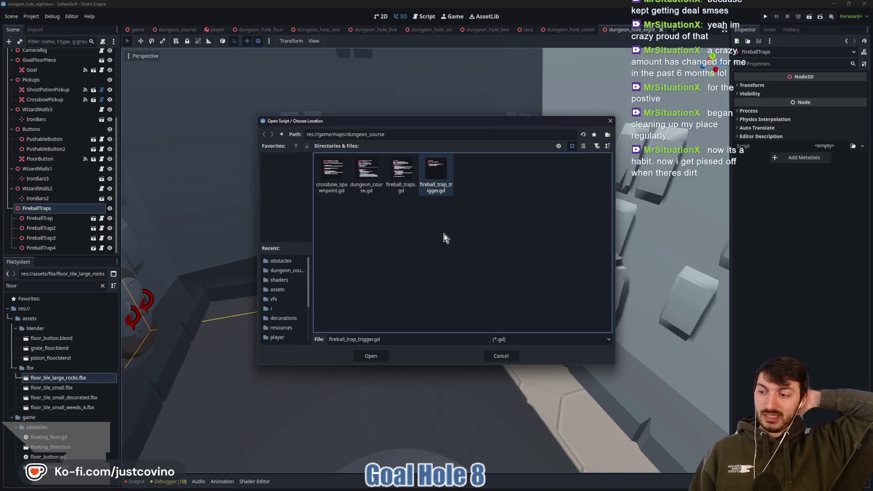
pyautogui.click(401, 173)
pyautogui.click(372, 359)
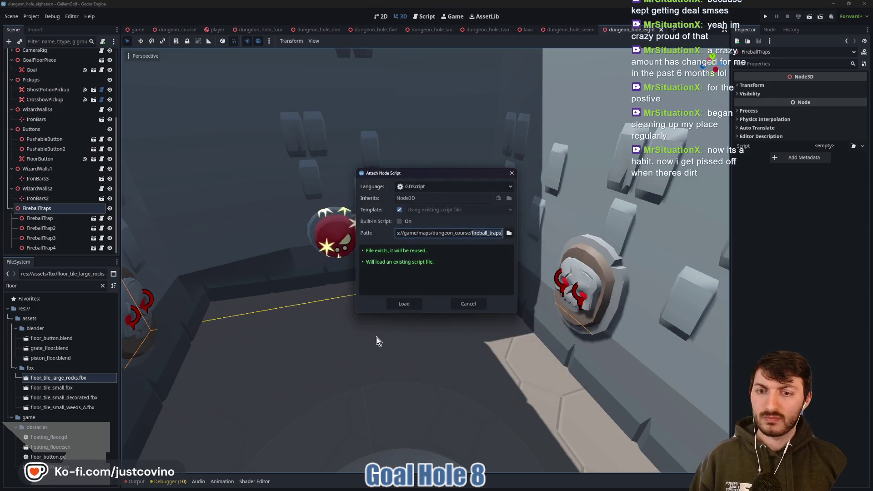
pyautogui.click(411, 304)
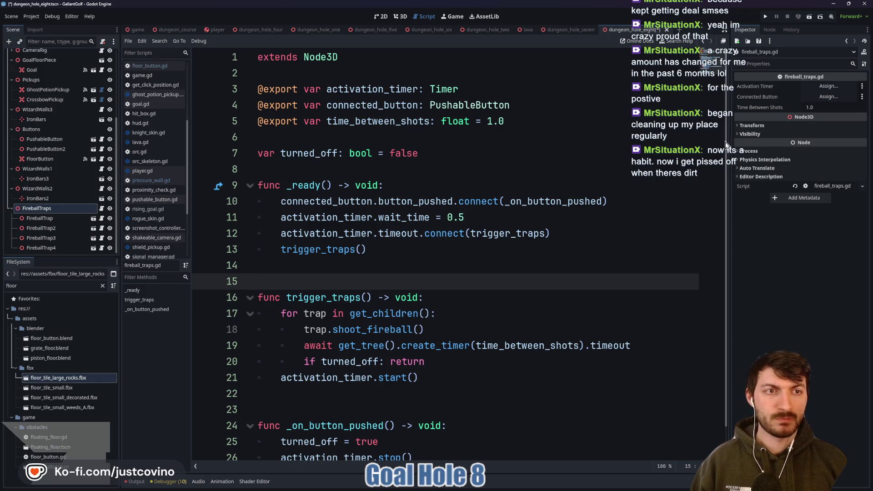
# Set FireballTraps' Connected Button to PushableButton2
pyautogui.click(809, 97)
pyautogui.click(448, 188)
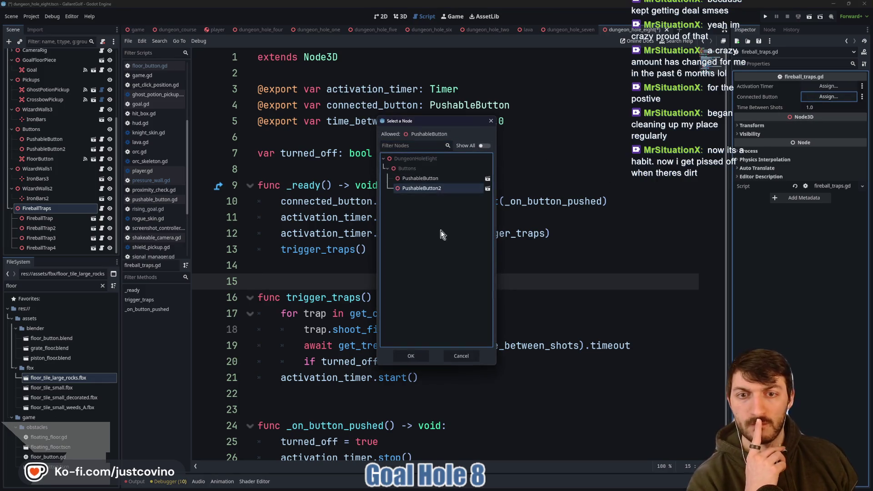
pyautogui.click(413, 356)
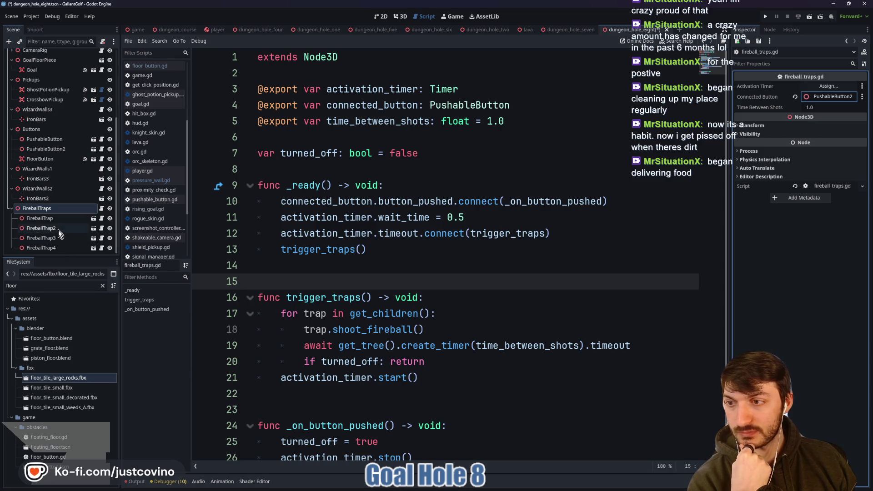
# Add a Timer named ActivationTimer under the DungeonHoleEight root
pyautogui.scroll(5, 43, 203)
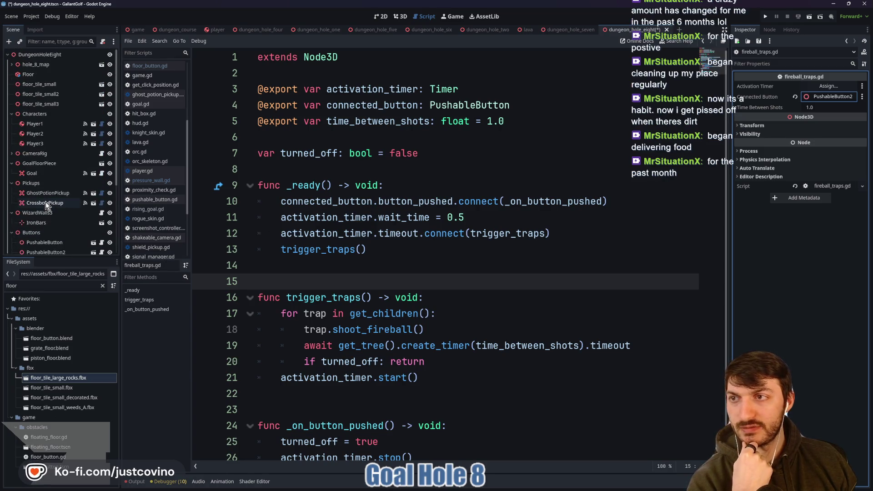
pyautogui.click(54, 55)
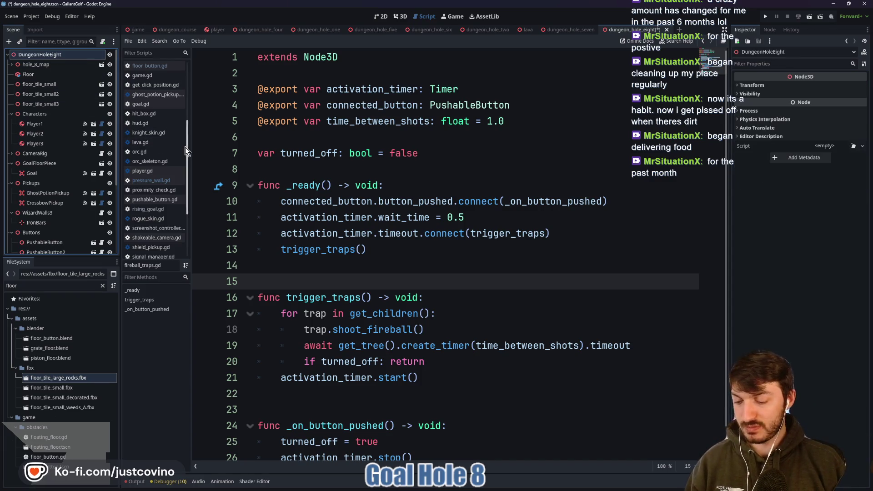
pyautogui.hotkey('ctrl', 'shift', 'a')
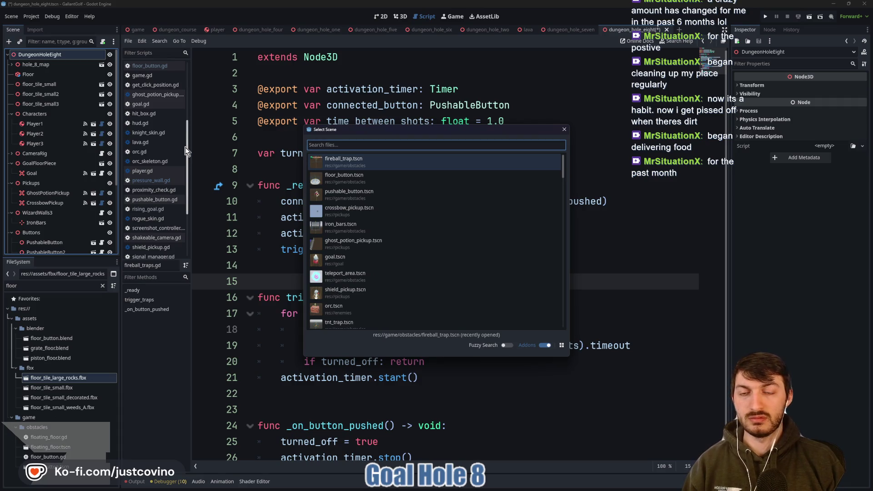
pyautogui.click(564, 130)
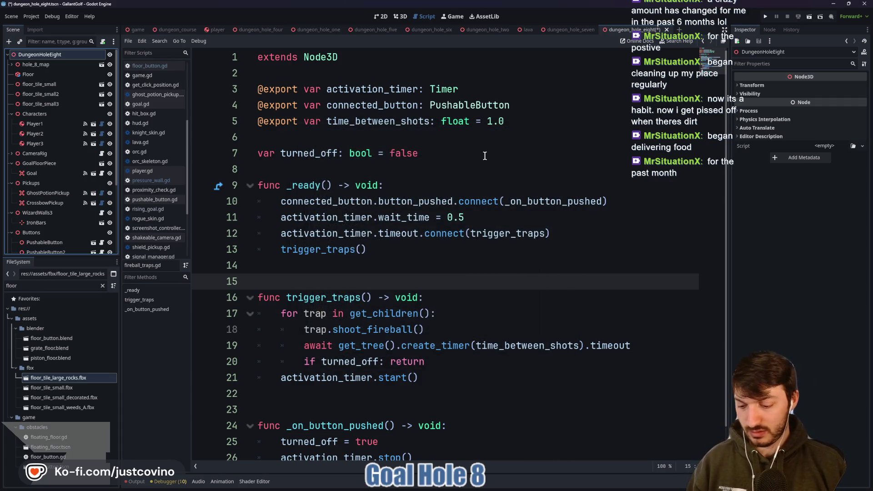
pyautogui.hotkey('ctrl', 'a')
pyautogui.write('timer')
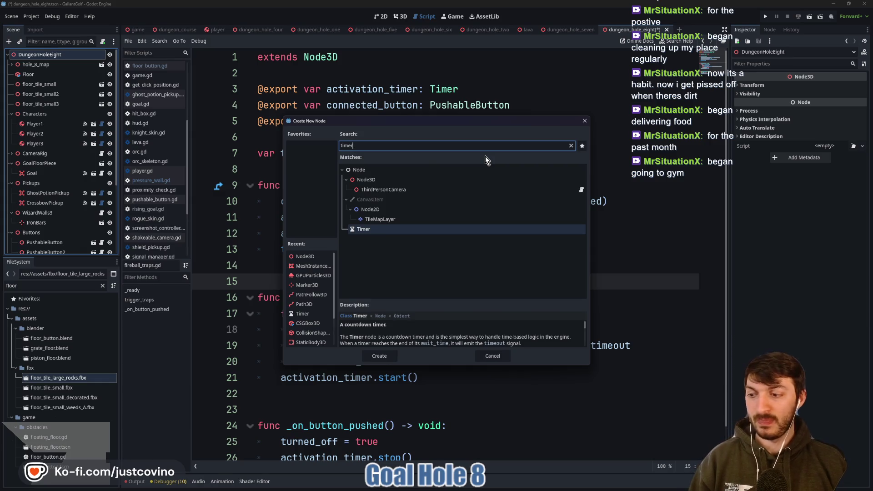
pyautogui.press('Return')
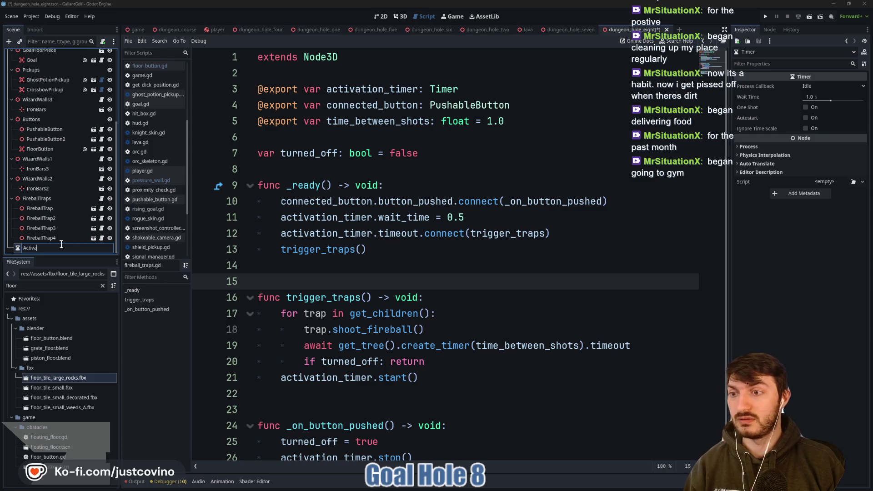
pyautogui.press('Return')
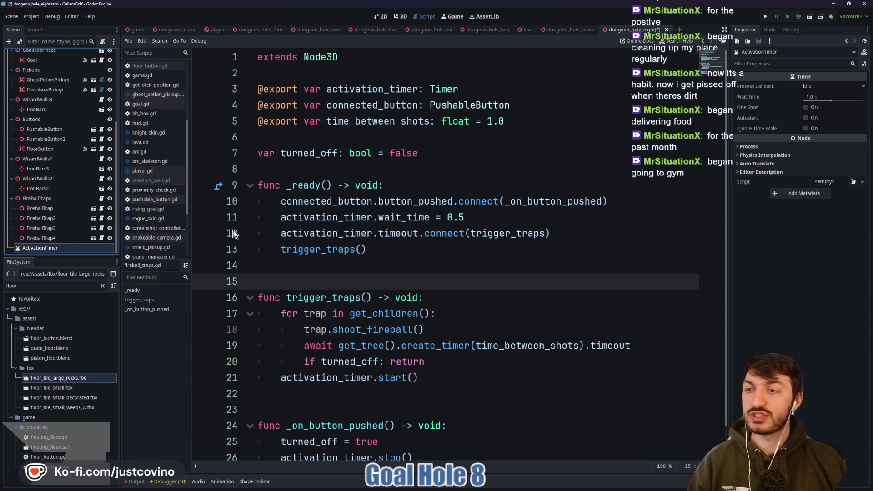
# Assign ActivationTimer as the Activation Timer, set Time Between Shots to 0.5, and save
pyautogui.click(37, 199)
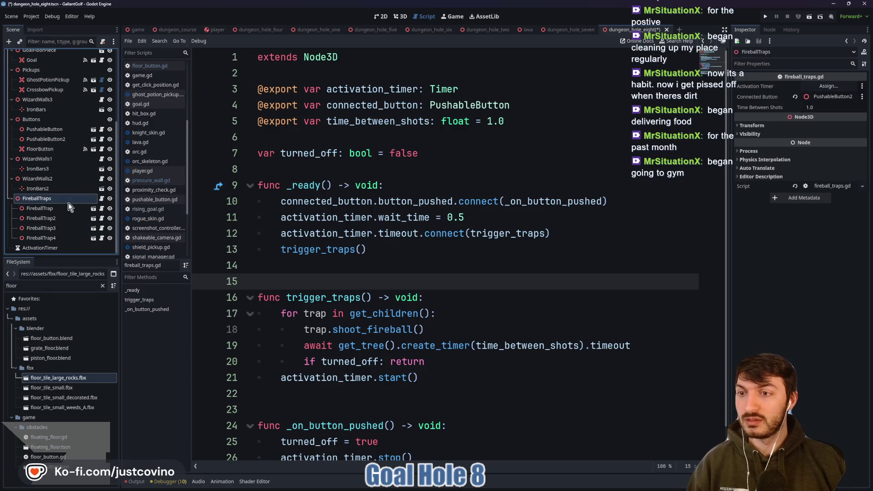
pyautogui.click(829, 86)
pyautogui.click(421, 171)
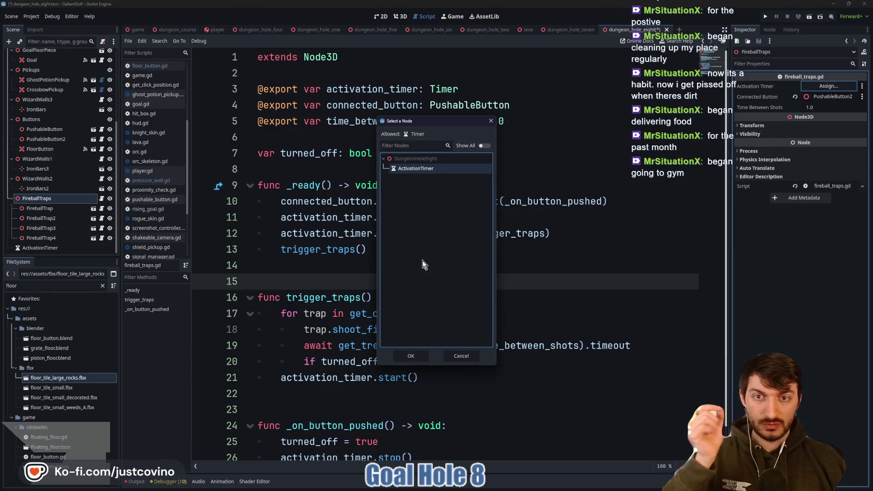
pyautogui.click(412, 356)
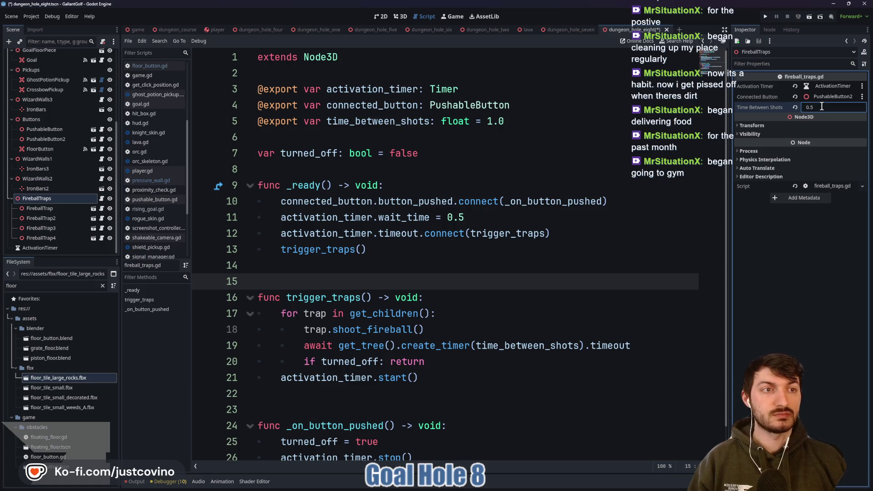
pyautogui.click(540, 167)
pyautogui.hotkey('ctrl', 's')
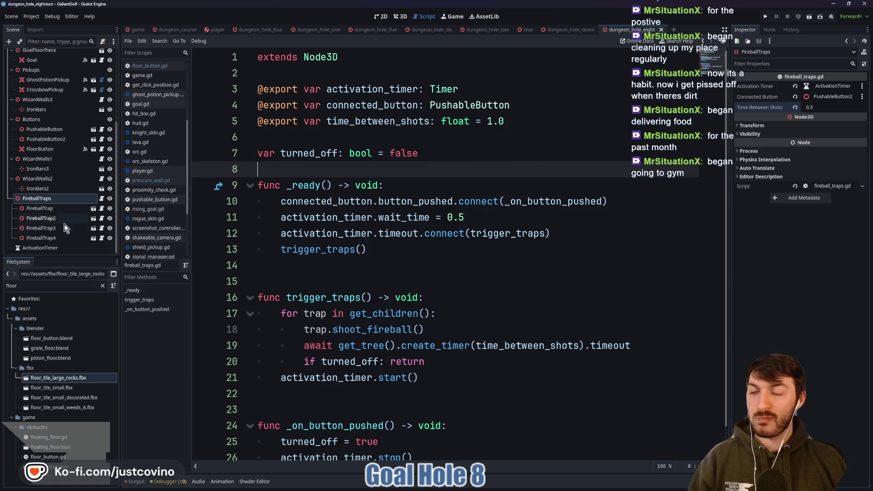
# Review the individual fireball traps' settings, ending back on FireballTraps
pyautogui.click(45, 211)
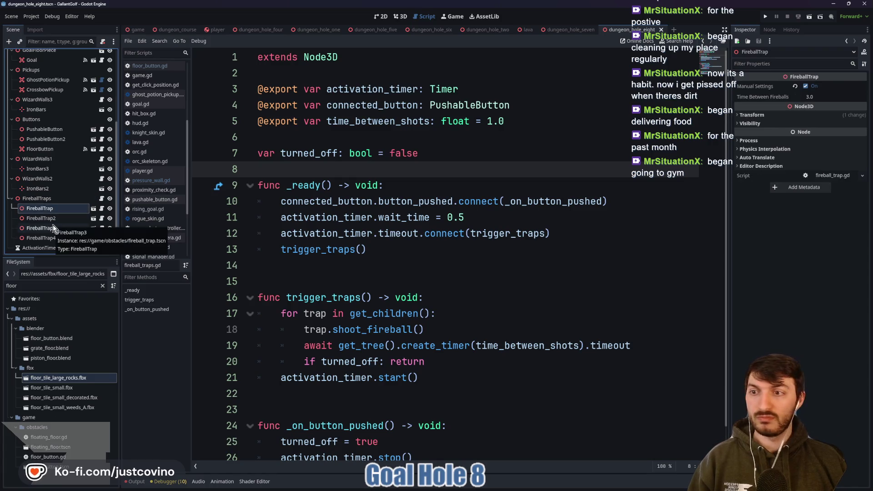
pyautogui.click(52, 224)
pyautogui.click(52, 238)
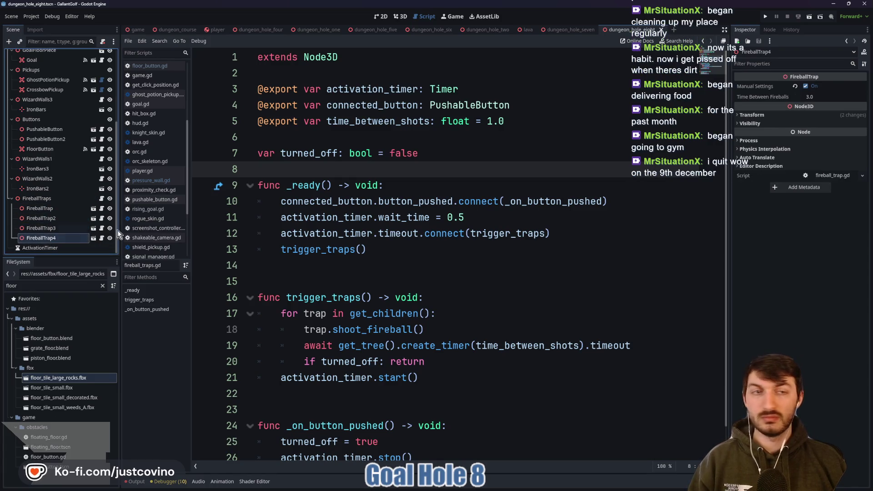
pyautogui.click(423, 218)
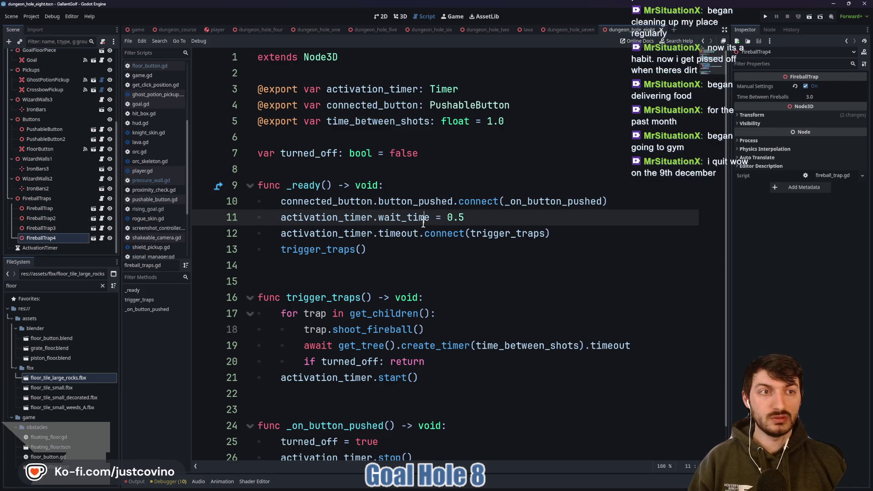
pyautogui.click(46, 198)
pyautogui.click(360, 175)
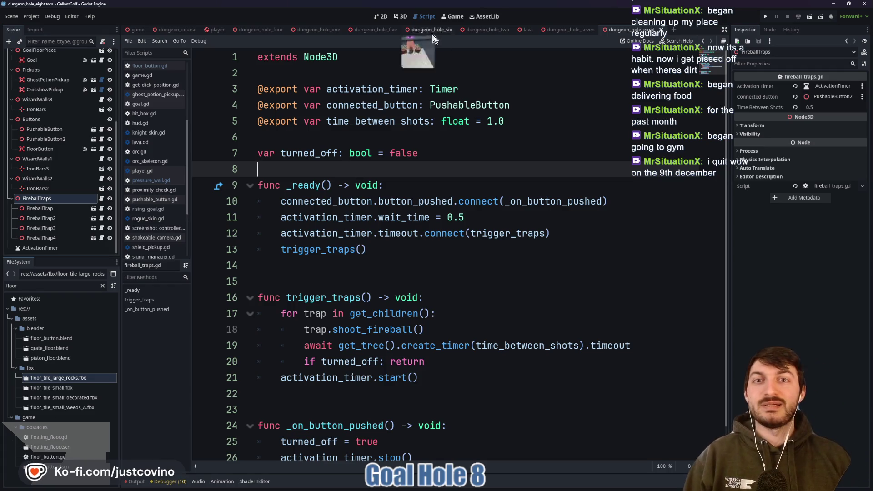
# Slide PushableButton2 along the X axis in the 3D view and save
pyautogui.click(402, 16)
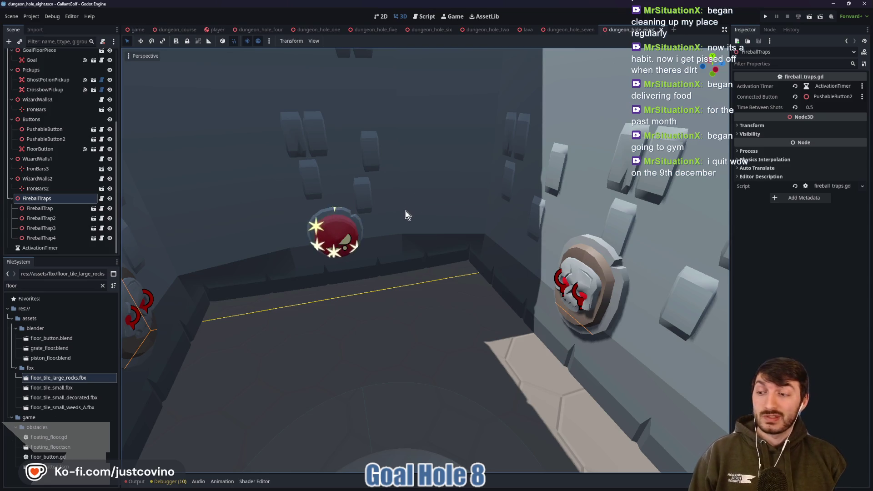
pyautogui.moveTo(417, 212); pyautogui.dragTo(403, 228)
pyautogui.moveTo(280, 268); pyautogui.dragTo(343, 270)
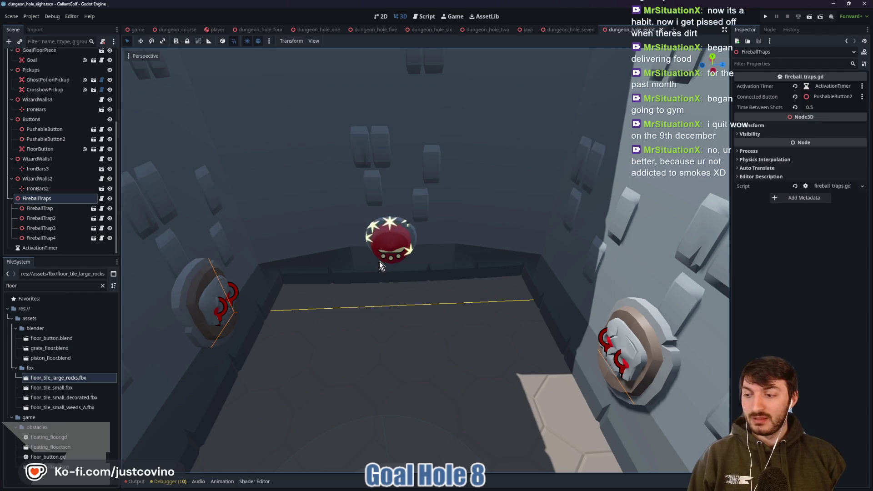
pyautogui.scroll(-2, 379, 261)
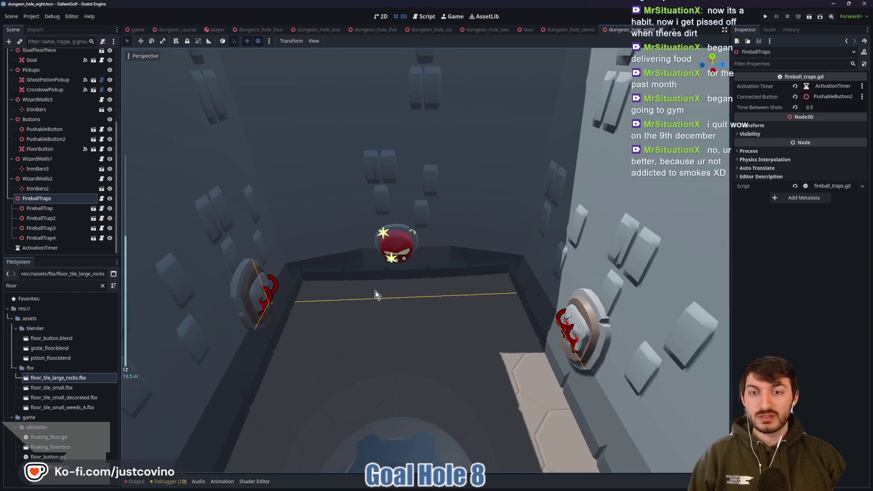
pyautogui.moveTo(375, 290)
pyautogui.mouseDown()
pyautogui.moveTo(326, 305)
pyautogui.moveTo(364, 288)
pyautogui.moveTo(370, 326)
pyautogui.moveTo(309, 318)
pyautogui.moveTo(331, 307)
pyautogui.mouseUp()
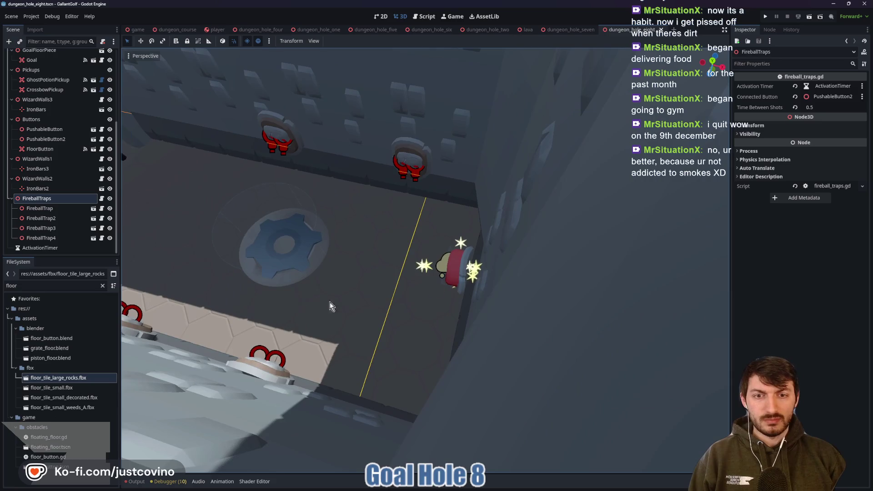
pyautogui.click(461, 269)
pyautogui.moveTo(502, 278); pyautogui.dragTo(521, 284)
pyautogui.scroll(5, 429, 312)
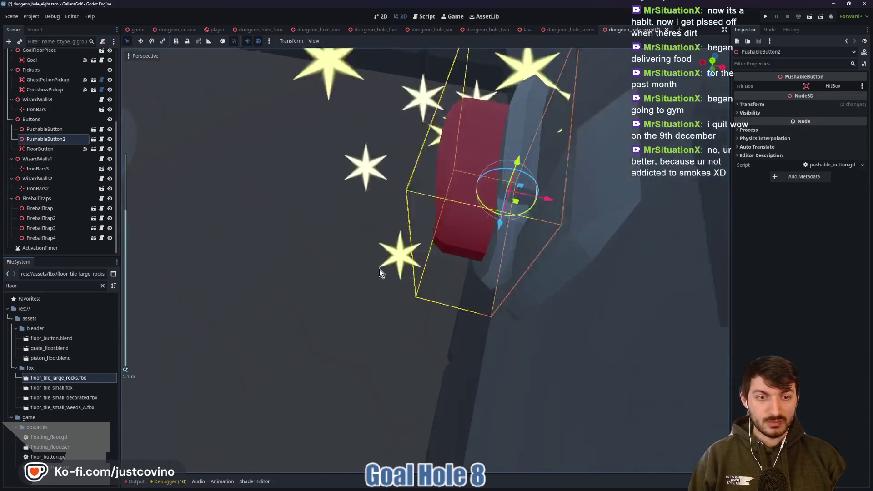
pyautogui.scroll(-5, 376, 285)
pyautogui.moveTo(376, 285)
pyautogui.mouseDown()
pyautogui.moveTo(428, 278)
pyautogui.moveTo(451, 260)
pyautogui.mouseUp()
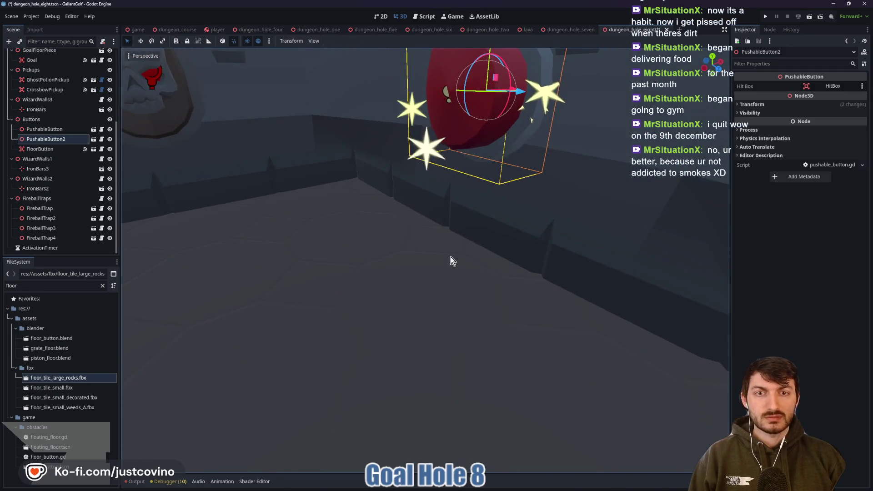
pyautogui.hotkey('ctrl', 's')
# Check PushableButton2's spot by the far wall, save again, and select the floor button
pyautogui.scroll(-5, 353, 230)
pyautogui.moveTo(347, 230)
pyautogui.mouseDown()
pyautogui.moveTo(331, 273)
pyautogui.moveTo(393, 266)
pyautogui.mouseUp()
pyautogui.scroll(-4, 391, 268)
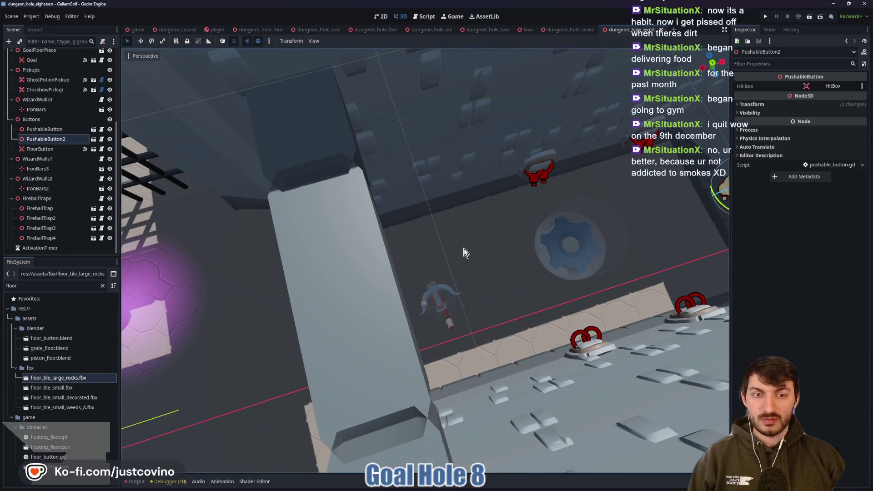
pyautogui.moveTo(315, 269); pyautogui.dragTo(443, 258)
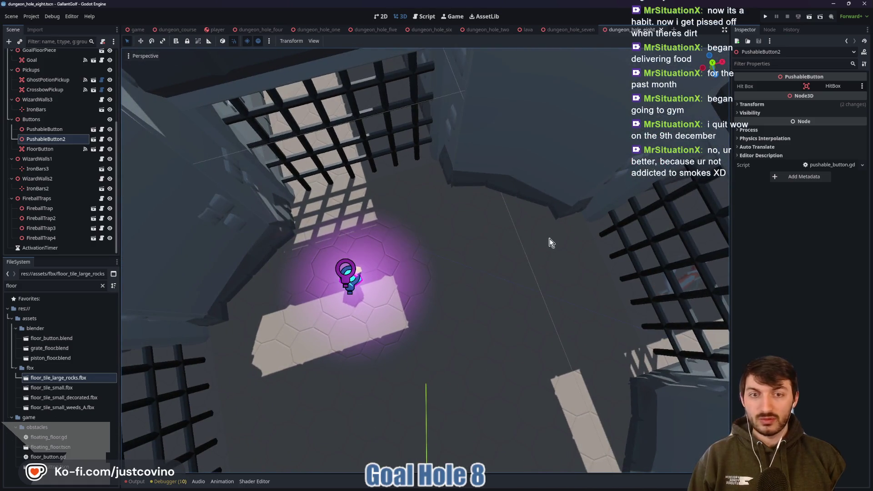
pyautogui.hotkey('ctrl', 's')
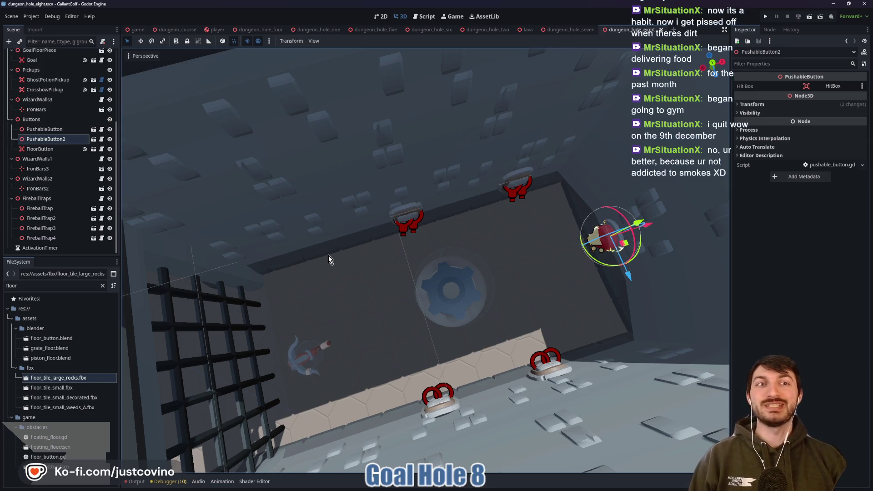
pyautogui.moveTo(320, 288)
pyautogui.mouseDown()
pyautogui.moveTo(400, 244)
pyautogui.moveTo(370, 234)
pyautogui.moveTo(415, 222)
pyautogui.moveTo(397, 250)
pyautogui.moveTo(439, 238)
pyautogui.mouseUp()
pyautogui.press('f')
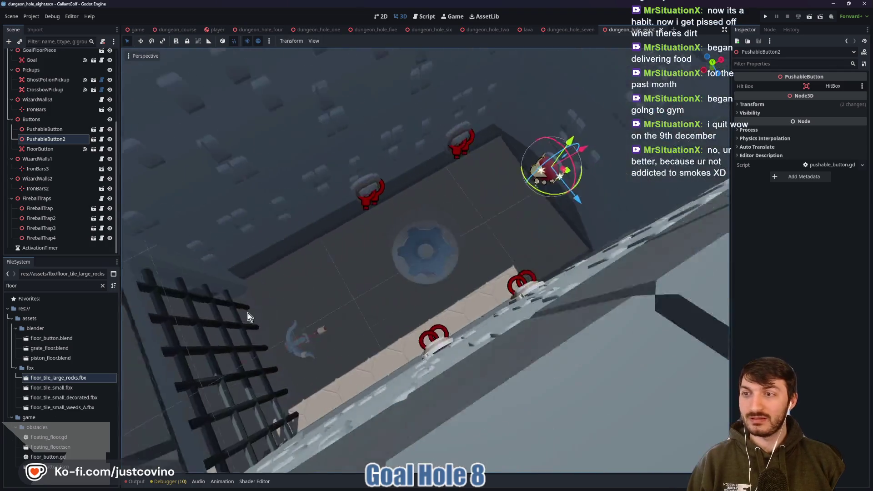
pyautogui.moveTo(368, 262); pyautogui.dragTo(416, 249)
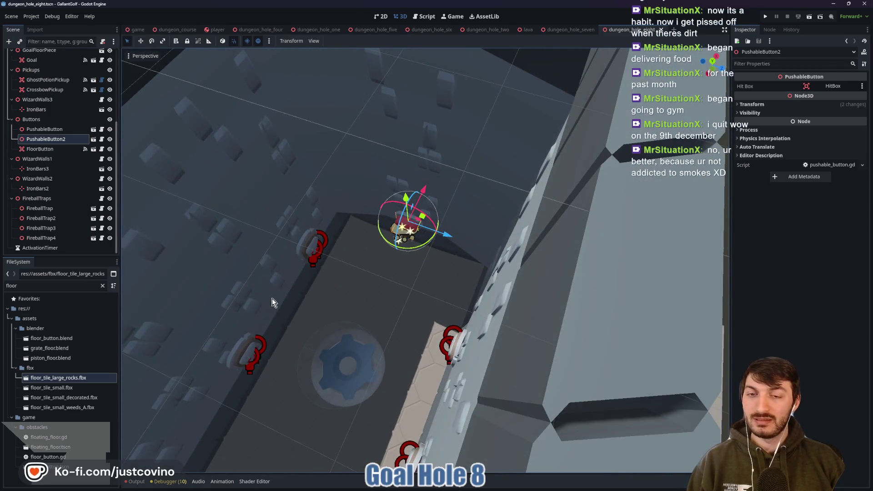
pyautogui.moveTo(271, 299); pyautogui.dragTo(198, 212)
pyautogui.click(41, 150)
# Save, then inspect the floor button and the iron-bar gate from several angles
pyautogui.hotkey('ctrl', 's')
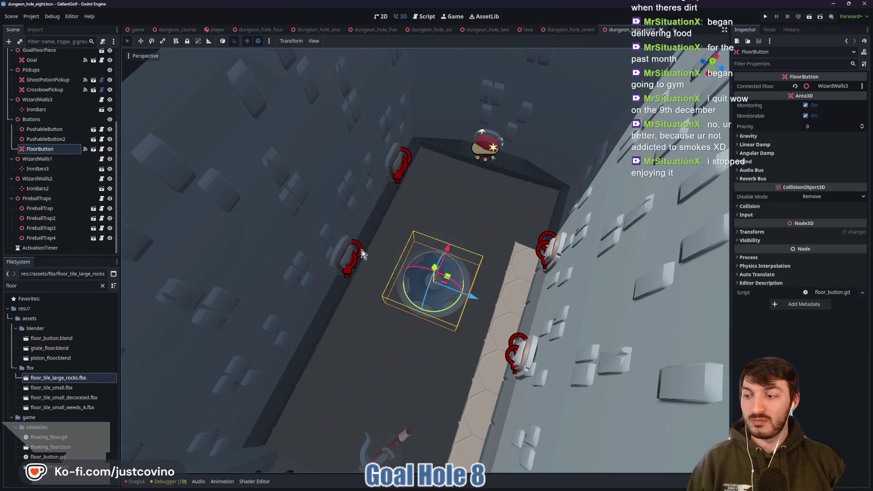
pyautogui.moveTo(421, 275)
pyautogui.mouseDown()
pyautogui.moveTo(393, 321)
pyautogui.moveTo(356, 330)
pyautogui.moveTo(450, 293)
pyautogui.mouseUp()
pyautogui.press('f')
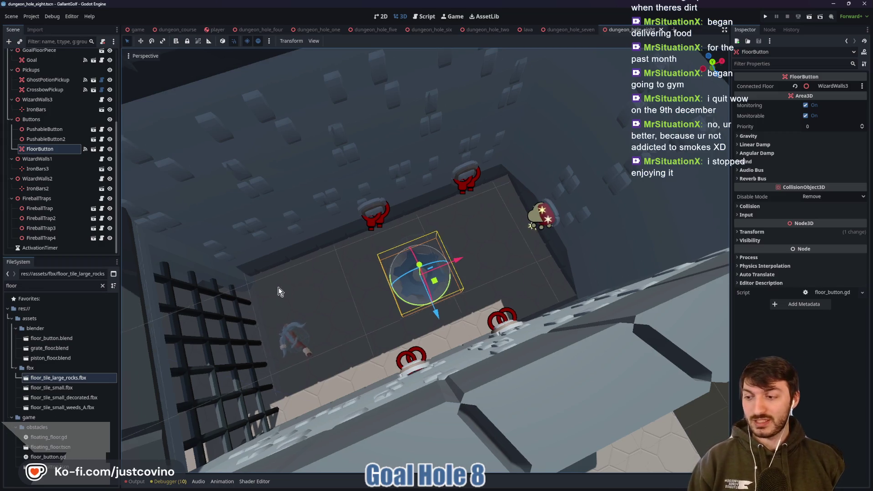
pyautogui.moveTo(278, 287)
pyautogui.mouseDown()
pyautogui.moveTo(431, 245)
pyautogui.moveTo(400, 253)
pyautogui.mouseUp()
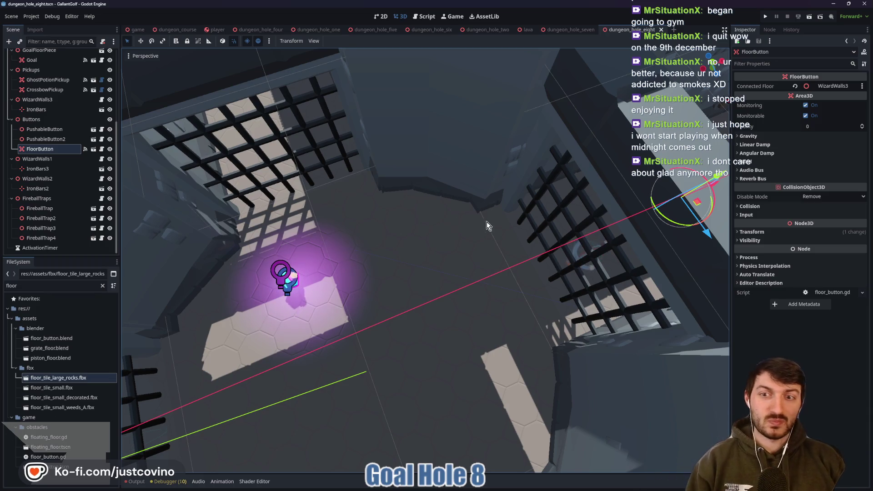
pyautogui.moveTo(500, 236); pyautogui.dragTo(497, 246)
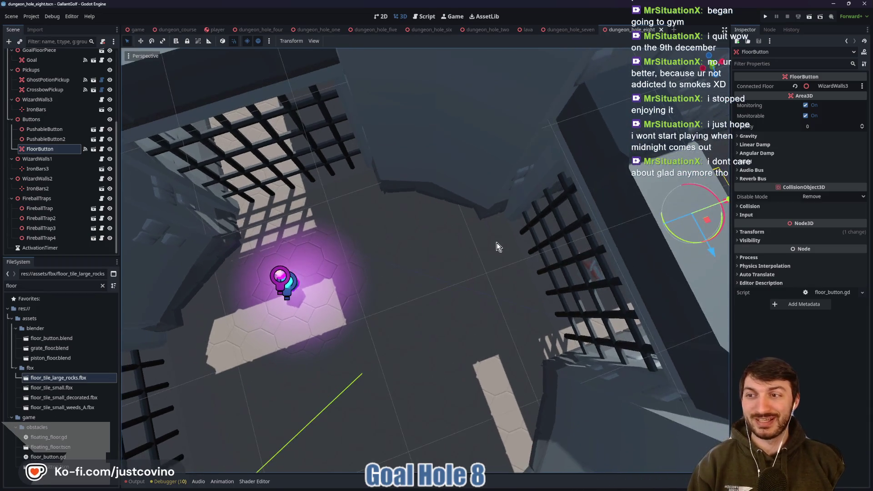
pyautogui.press('f')
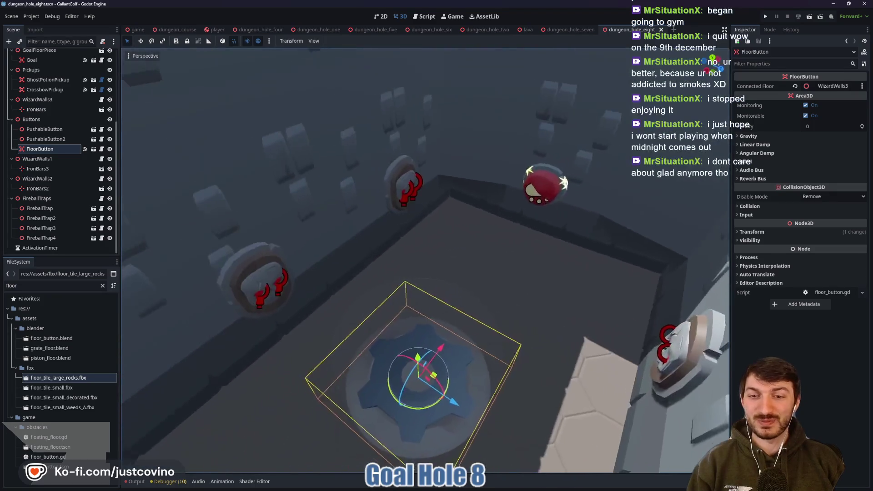
pyautogui.moveTo(425, 259)
pyautogui.mouseDown()
pyautogui.moveTo(409, 245)
pyautogui.moveTo(558, 304)
pyautogui.moveTo(619, 307)
pyautogui.mouseUp()
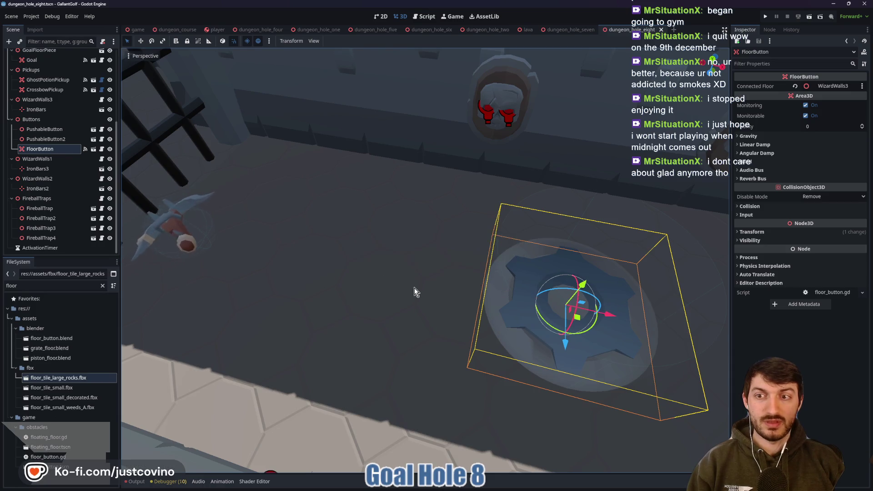
pyautogui.moveTo(414, 287)
pyautogui.mouseDown()
pyautogui.moveTo(400, 273)
pyautogui.moveTo(425, 260)
pyautogui.moveTo(391, 236)
pyautogui.mouseUp()
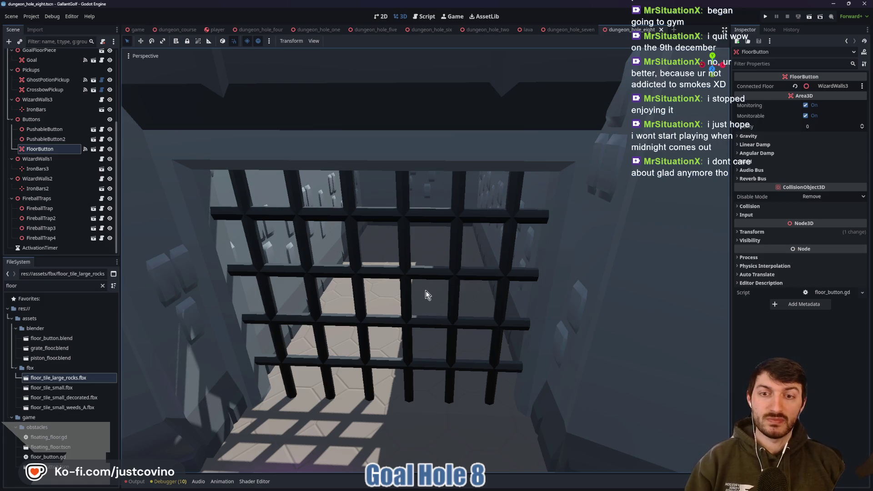
pyautogui.moveTo(422, 299); pyautogui.dragTo(359, 236)
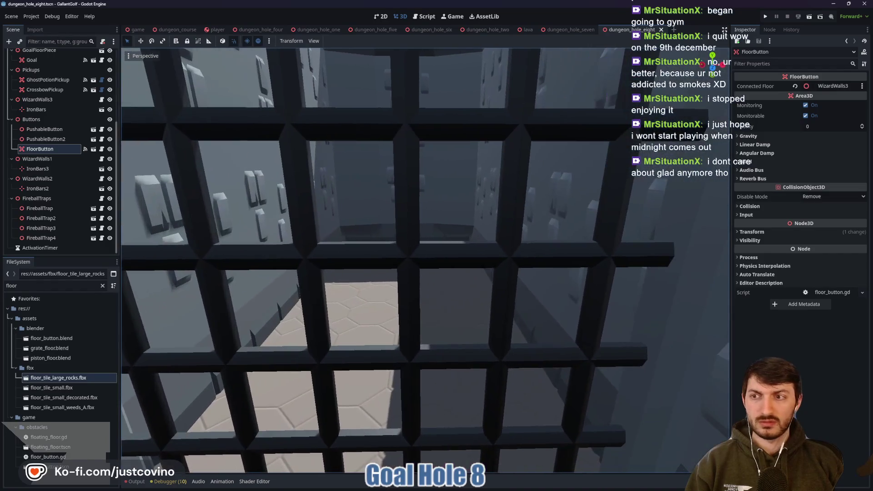
# Collapse the Buttons group and select the DungeonHoleEight root node
pyautogui.click(11, 120)
pyautogui.scroll(4, 58, 150)
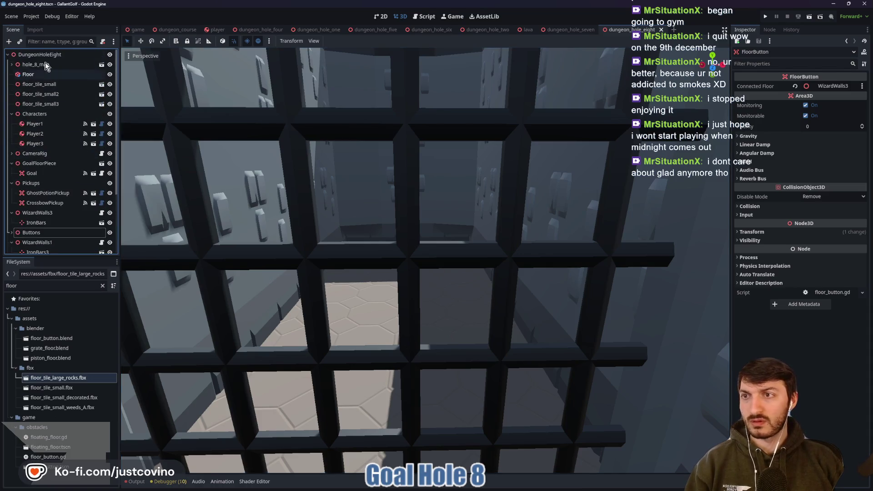
pyautogui.click(46, 54)
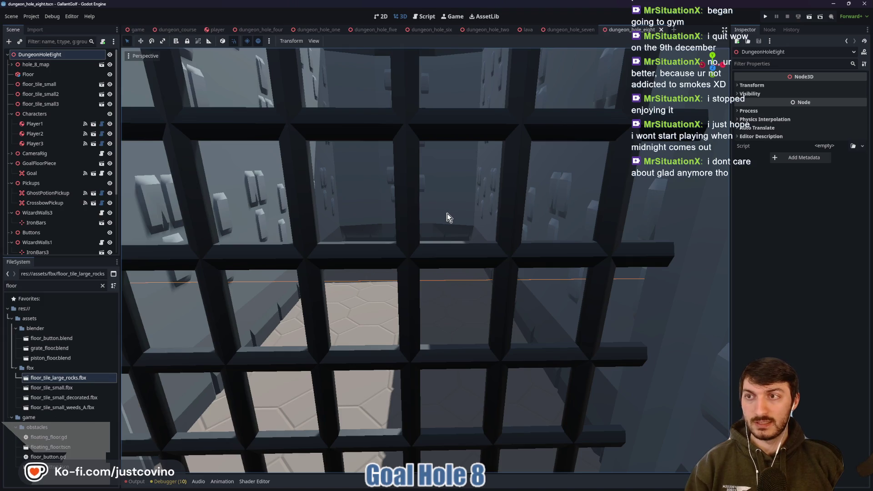
# Instance orc.tscn into the level as an Orc node
pyautogui.hotkey('ctrl', 'shift', 'a')
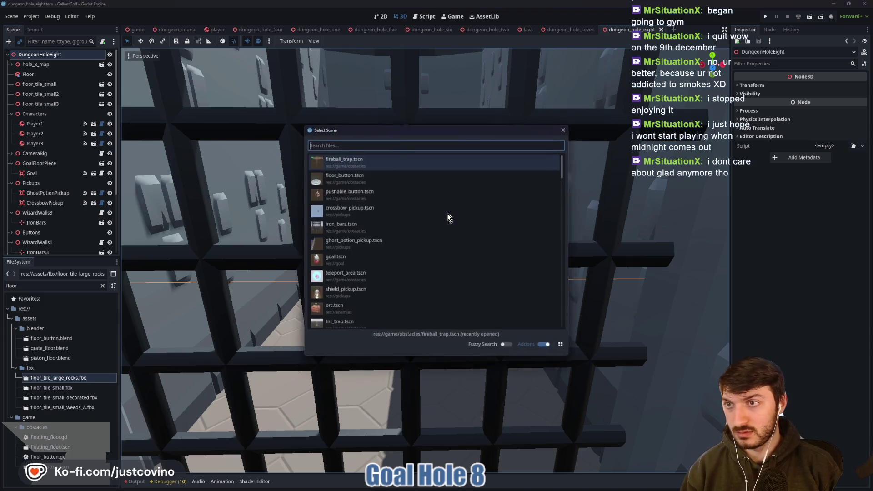
pyautogui.write('orc')
pyautogui.press('Return')
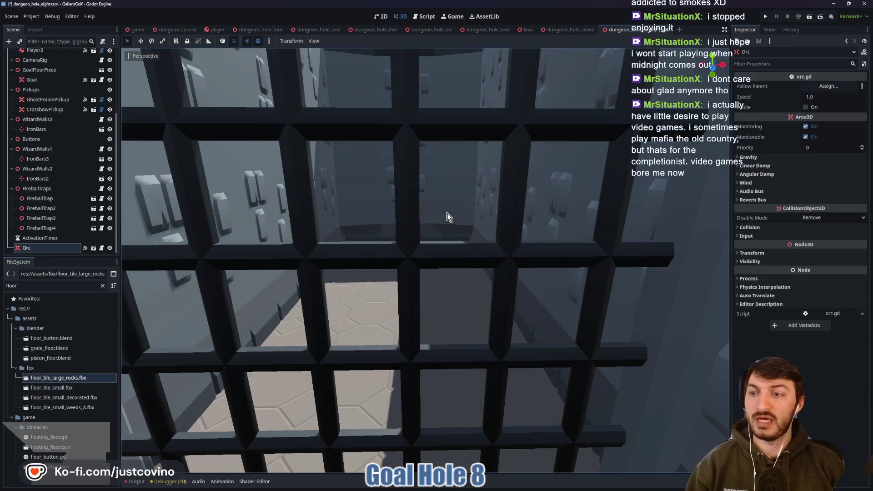
pyautogui.scroll(-5, 351, 225)
pyautogui.press('f')
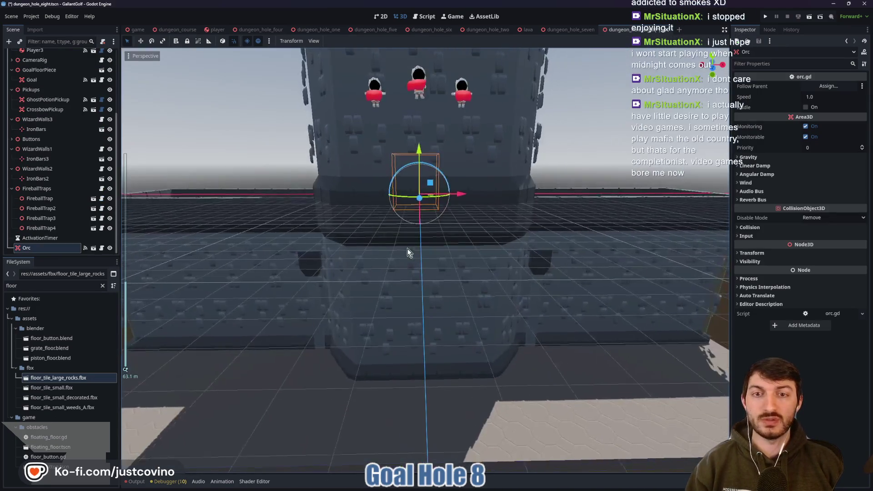
# Lower the Orc onto the corridor floor behind the iron bars
pyautogui.moveTo(419, 149)
pyautogui.mouseDown()
pyautogui.moveTo(413, 217)
pyautogui.moveTo(422, 266)
pyautogui.moveTo(422, 255)
pyautogui.mouseUp()
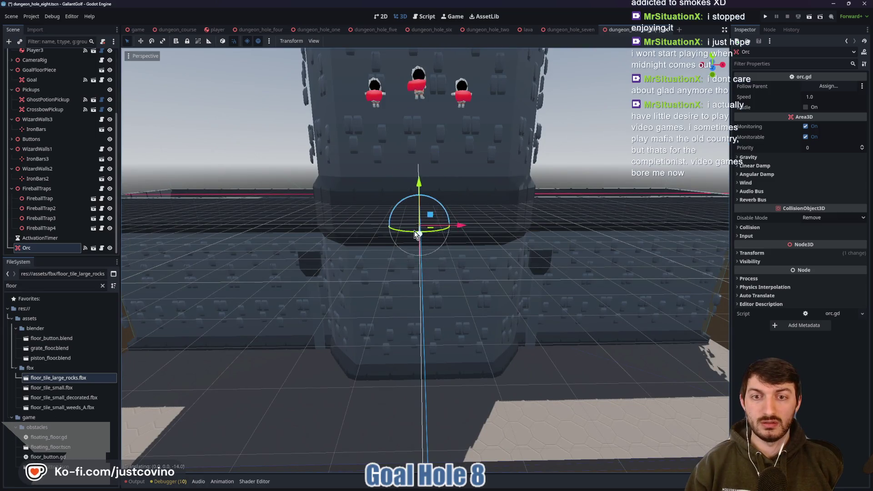
pyautogui.press('f')
pyautogui.scroll(5, 422, 255)
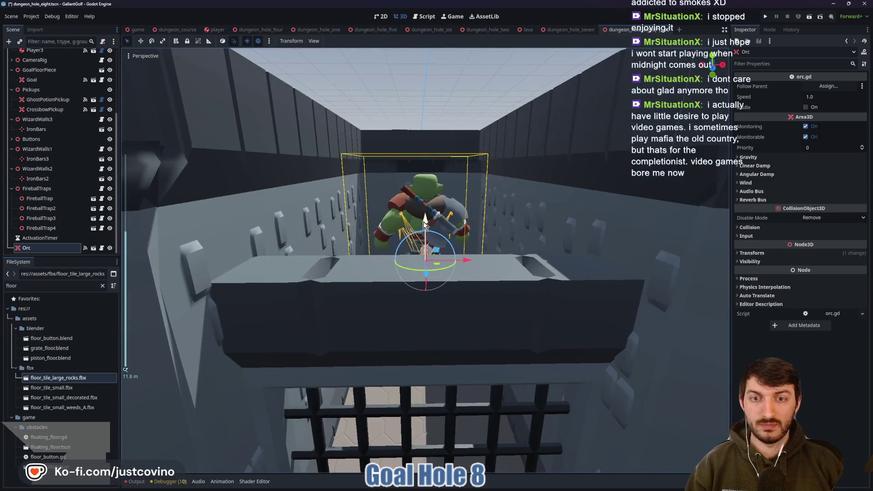
pyautogui.moveTo(424, 222); pyautogui.dragTo(423, 359)
pyautogui.press('f')
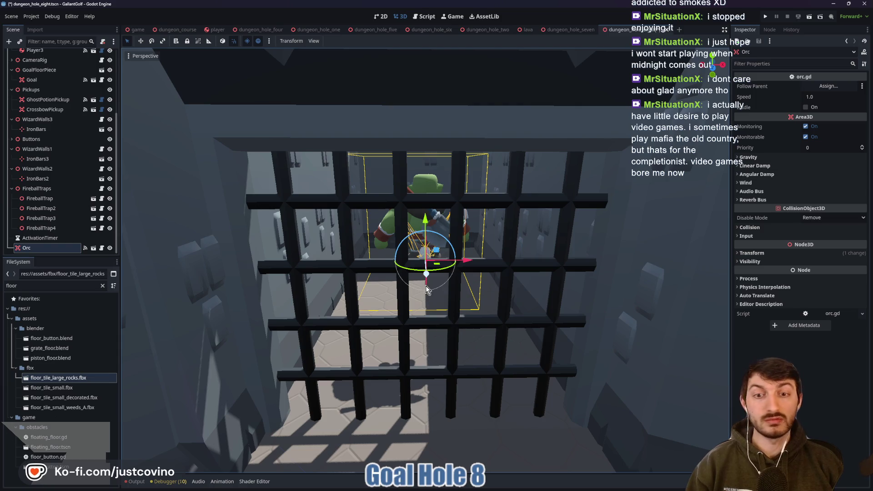
pyautogui.moveTo(426, 275)
pyautogui.mouseDown()
pyautogui.moveTo(426, 209)
pyautogui.moveTo(424, 293)
pyautogui.mouseUp()
# Turn the Orc 180° to face the bars and save the scene
pyautogui.scroll(6, 480, 323)
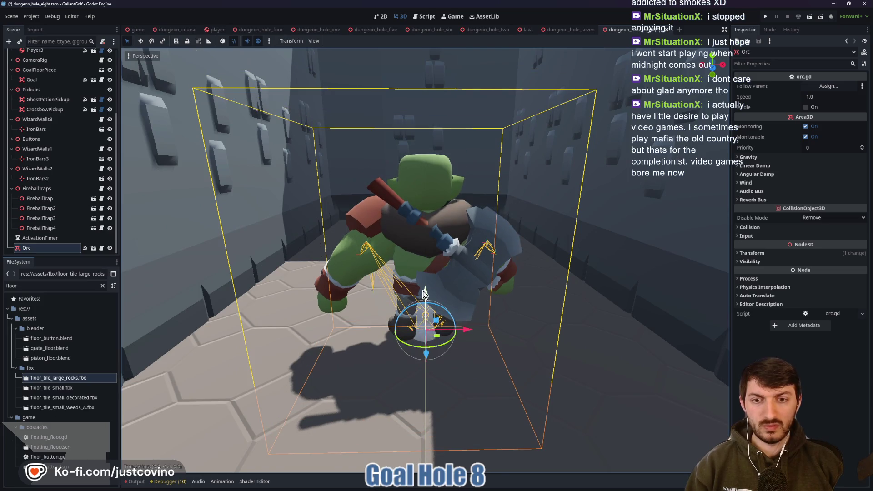
pyautogui.moveTo(439, 342)
pyautogui.mouseDown()
pyautogui.moveTo(391, 360)
pyautogui.moveTo(341, 314)
pyautogui.moveTo(344, 251)
pyautogui.mouseUp()
pyautogui.scroll(-5, 484, 312)
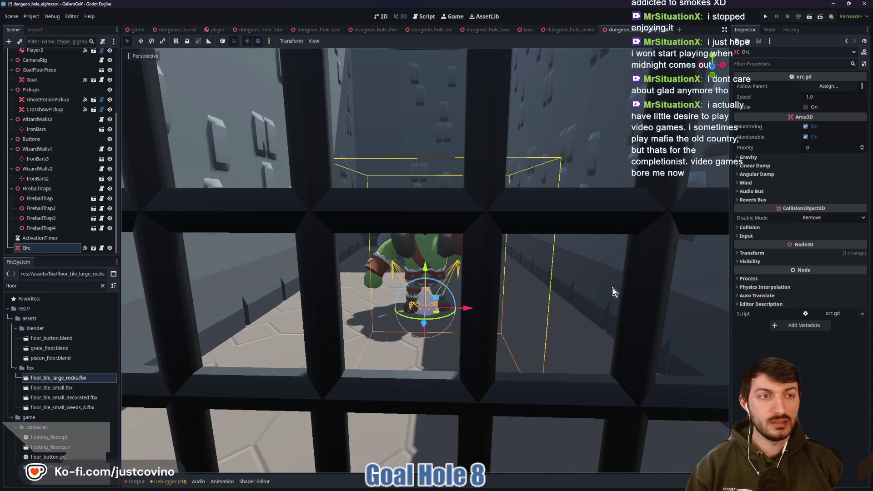
pyautogui.hotkey('ctrl', 's')
pyautogui.click(806, 107)
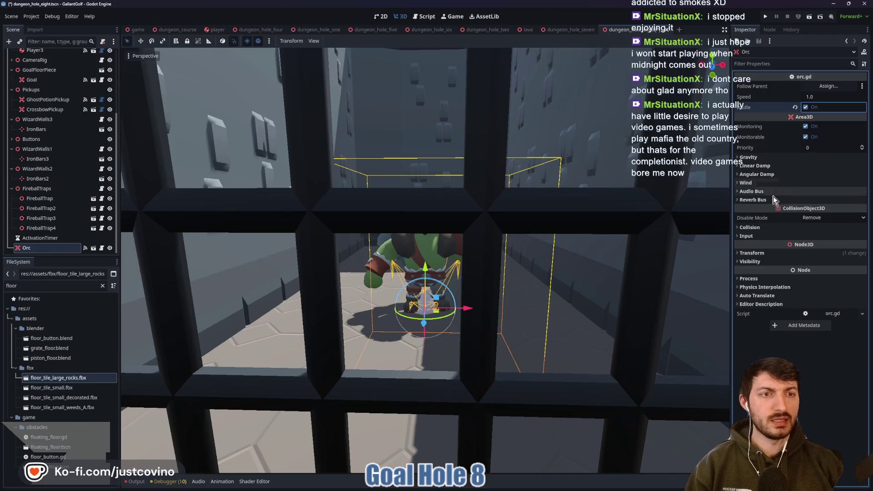
pyautogui.click(765, 253)
pyautogui.click(755, 317)
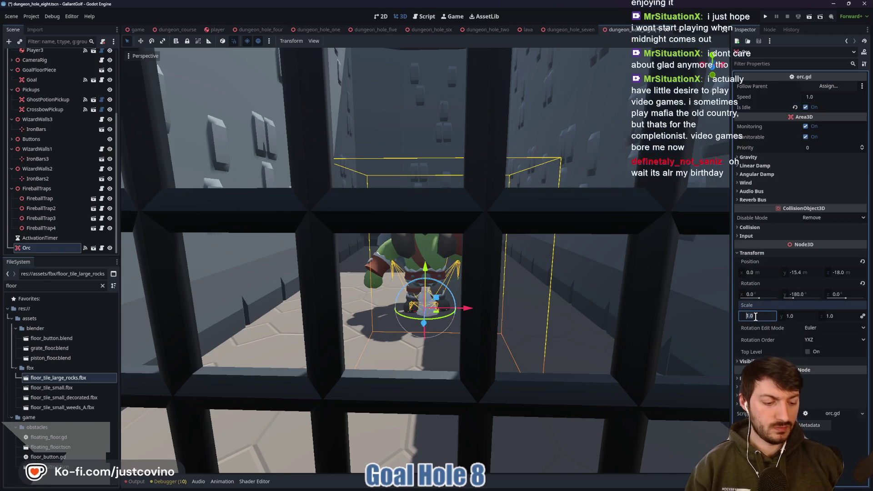
pyautogui.write('5')
pyautogui.press('Return')
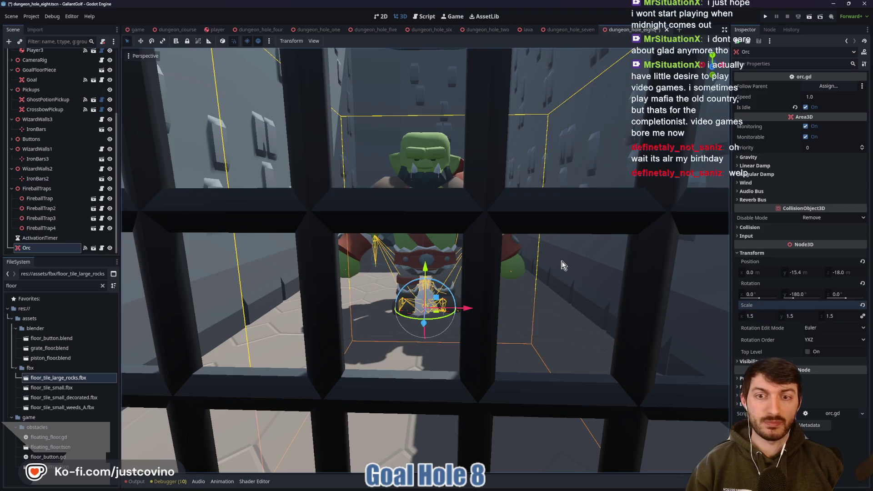
pyautogui.hotkey('ctrl', 's')
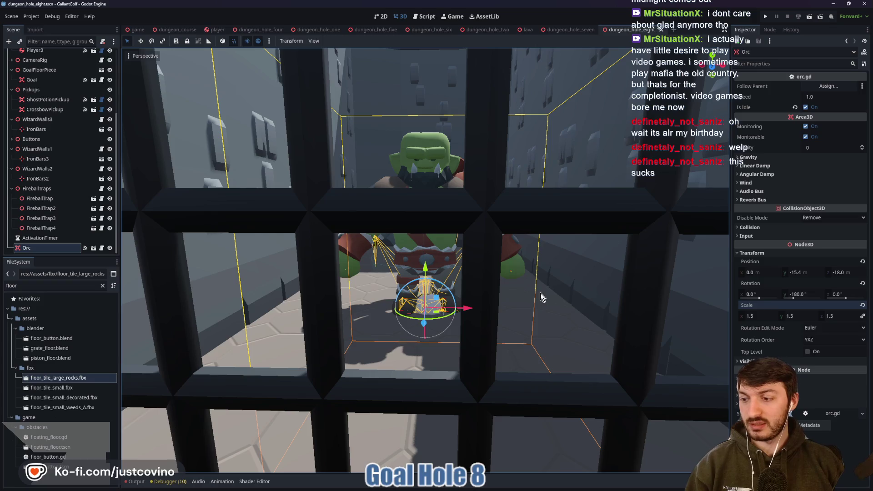
pyautogui.press('f')
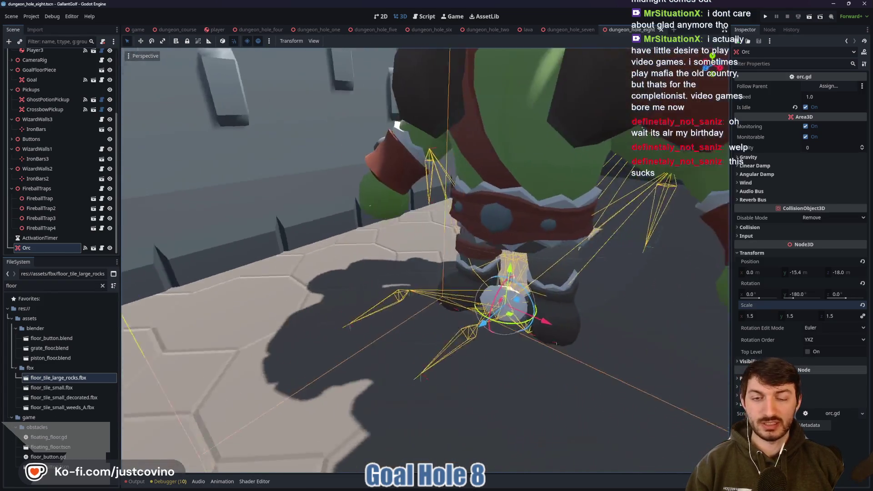
pyautogui.moveTo(538, 299); pyautogui.dragTo(537, 299)
pyautogui.moveTo(517, 350); pyautogui.dragTo(525, 346)
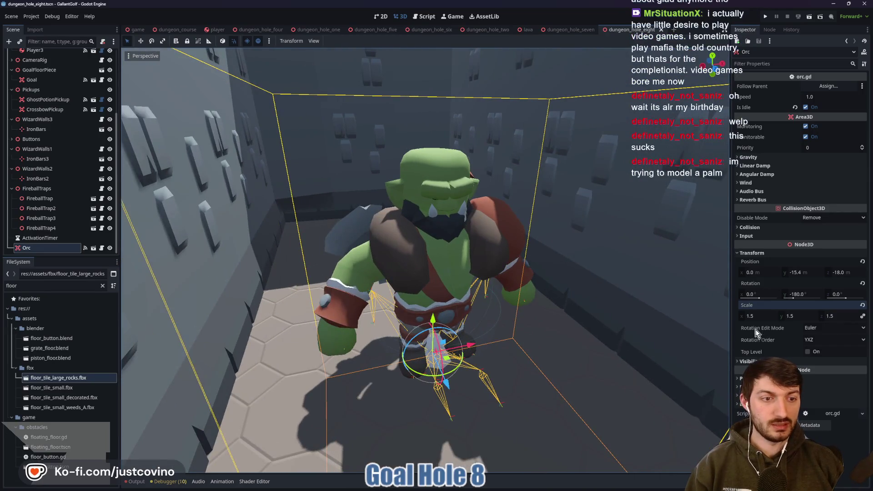
pyautogui.click(749, 316)
pyautogui.write('2')
pyautogui.press('Return')
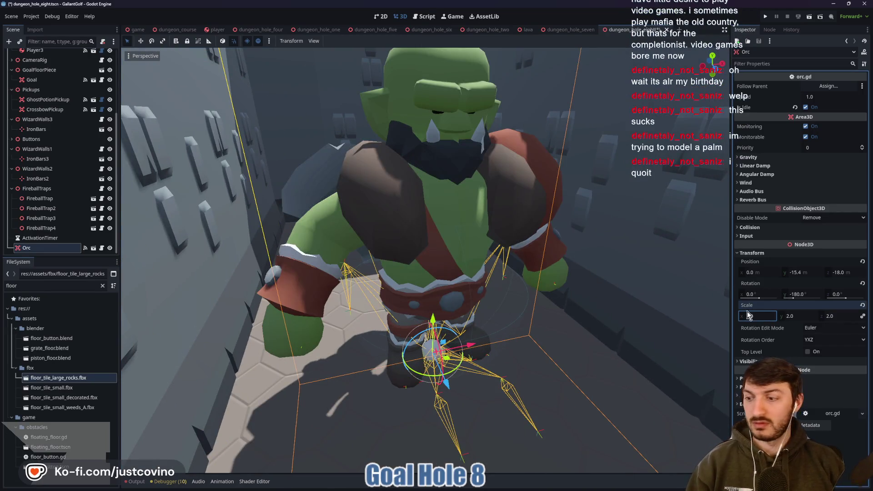
pyautogui.hotkey('ctrl', 's')
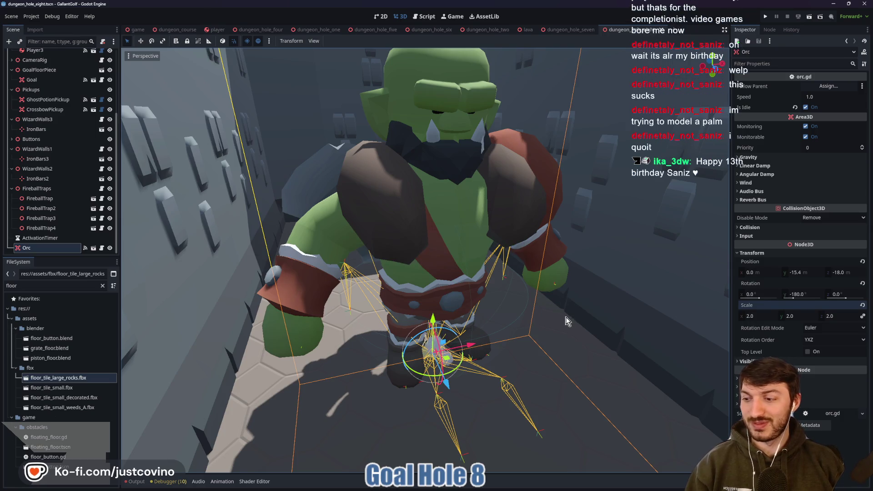
pyautogui.moveTo(569, 328); pyautogui.dragTo(545, 334)
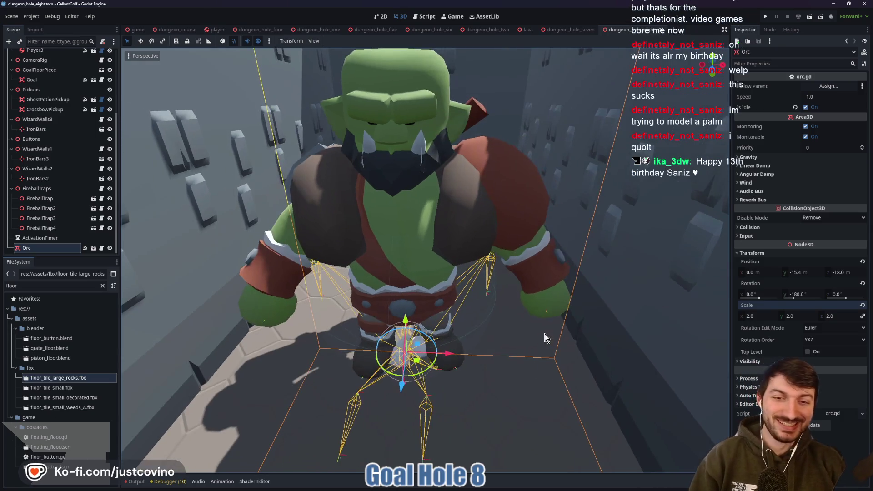
pyautogui.moveTo(404, 389)
pyautogui.mouseDown()
pyautogui.moveTo(402, 455)
pyautogui.moveTo(403, 382)
pyautogui.moveTo(402, 423)
pyautogui.mouseUp()
pyautogui.hotkey('ctrl', 's')
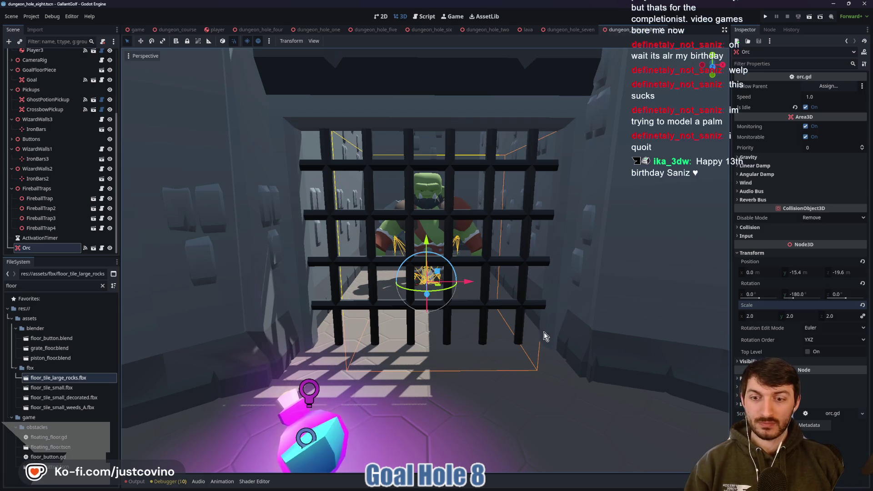
pyautogui.moveTo(542, 336); pyautogui.dragTo(560, 350)
pyautogui.press('w')
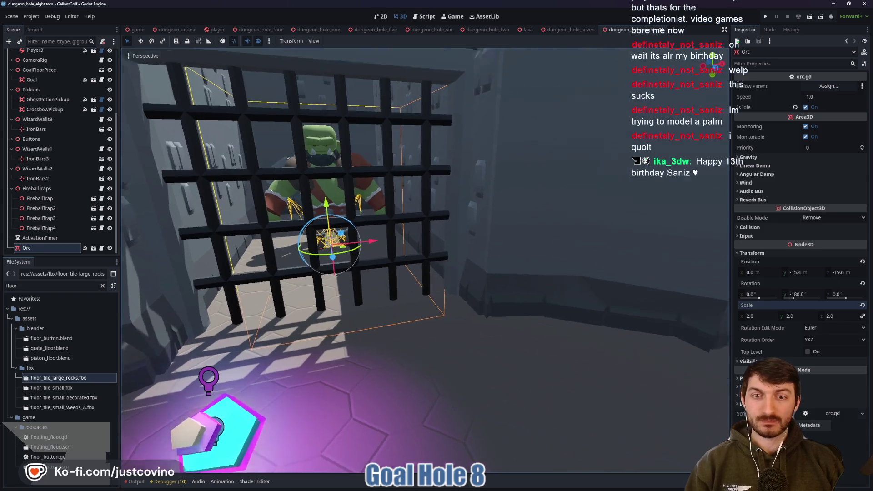
pyautogui.press('w')
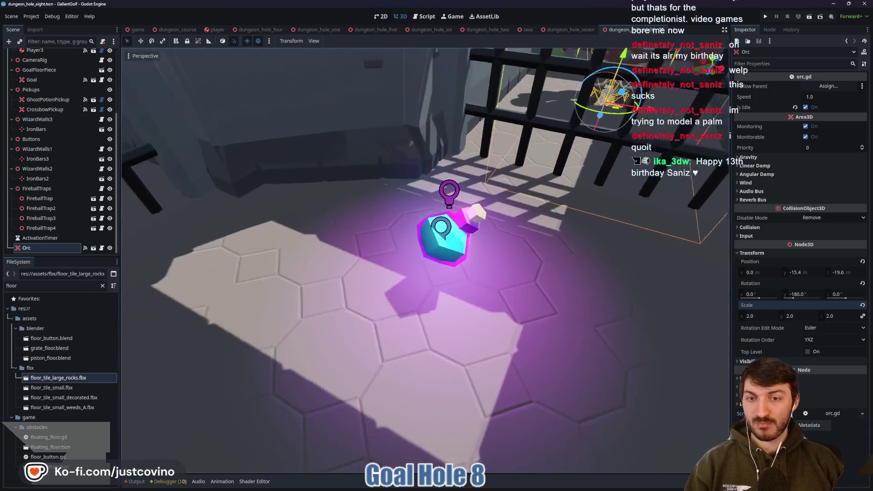
pyautogui.press('f')
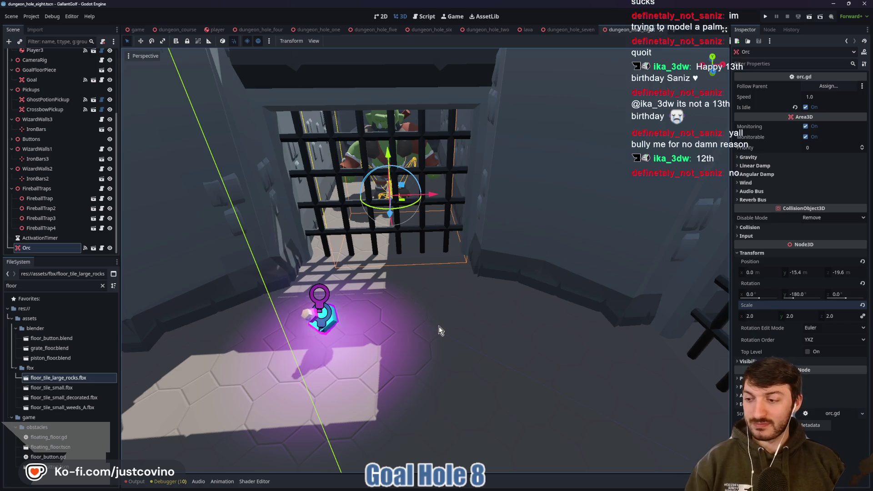
pyautogui.moveTo(440, 331)
pyautogui.mouseDown()
pyautogui.moveTo(373, 291)
pyautogui.moveTo(465, 255)
pyautogui.mouseUp()
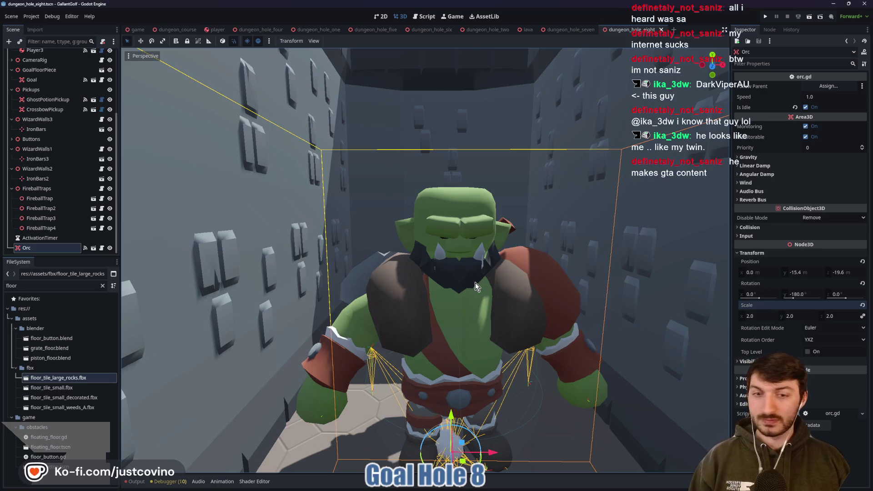
pyautogui.moveTo(475, 282)
pyautogui.mouseDown()
pyautogui.moveTo(506, 326)
pyautogui.moveTo(530, 342)
pyautogui.moveTo(492, 304)
pyautogui.moveTo(475, 345)
pyautogui.mouseUp()
pyautogui.scroll(-3, 472, 334)
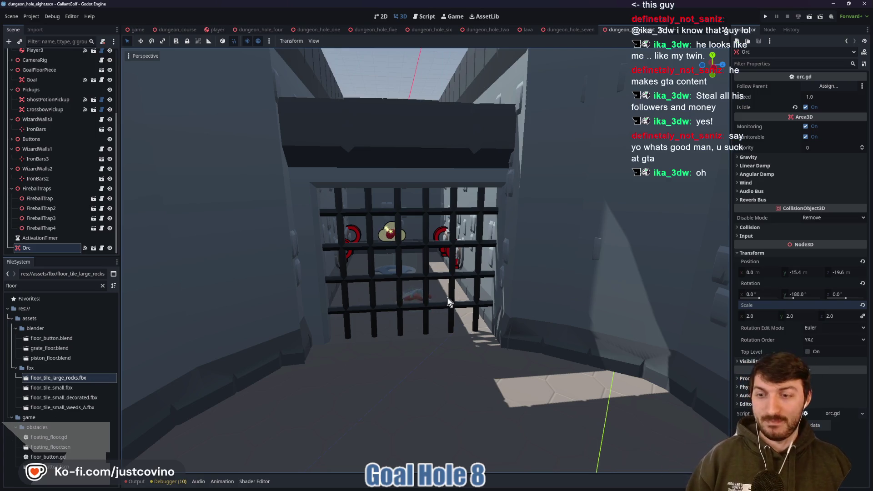
pyautogui.press('f')
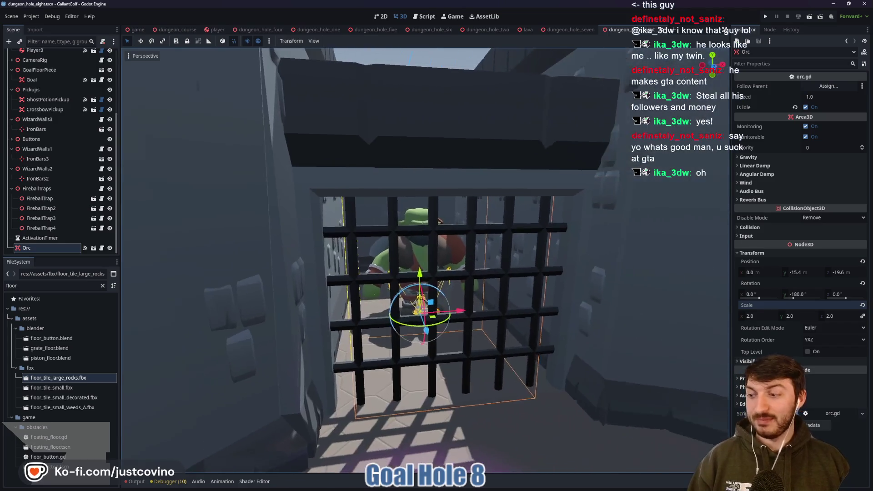
pyautogui.press('w')
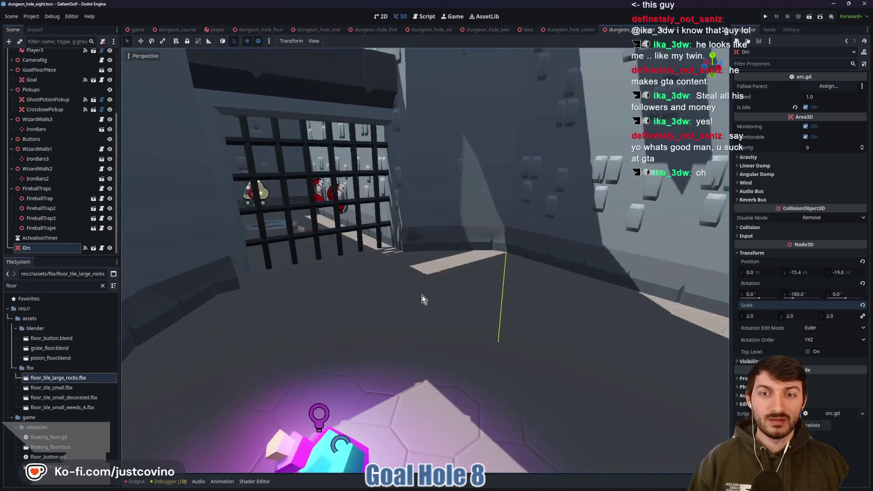
pyautogui.press('f')
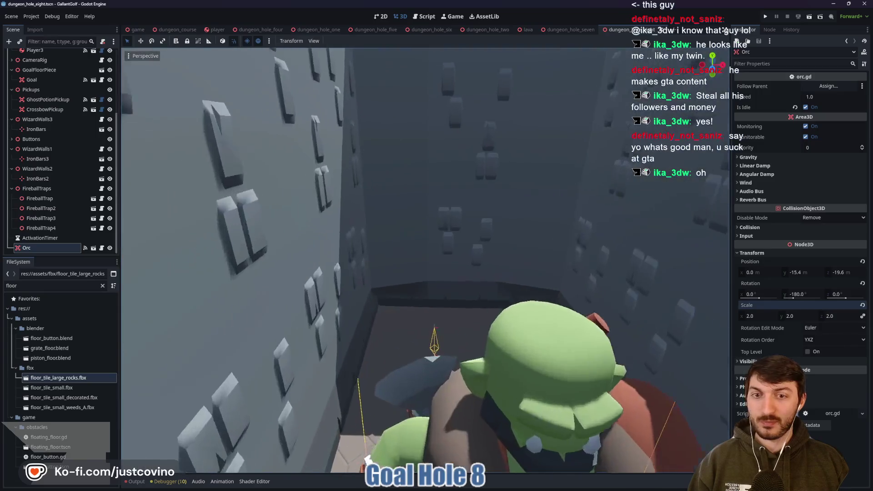
pyautogui.press('s')
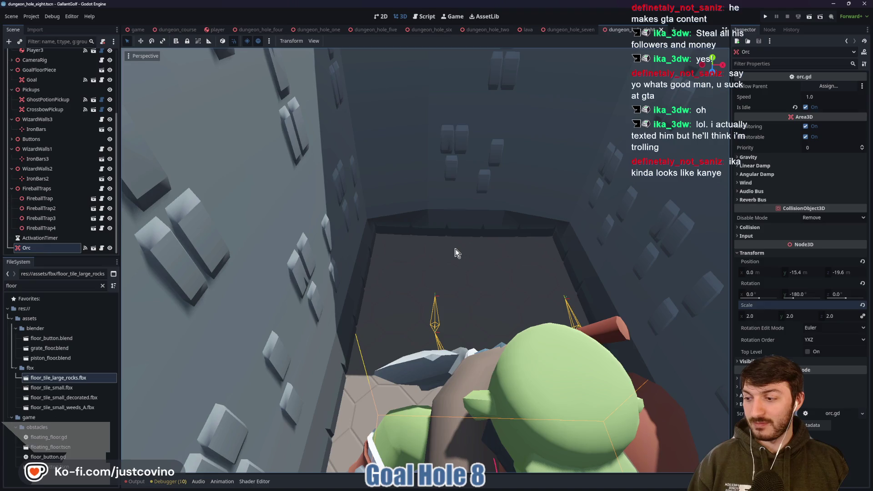
pyautogui.moveTo(456, 250); pyautogui.dragTo(456, 250)
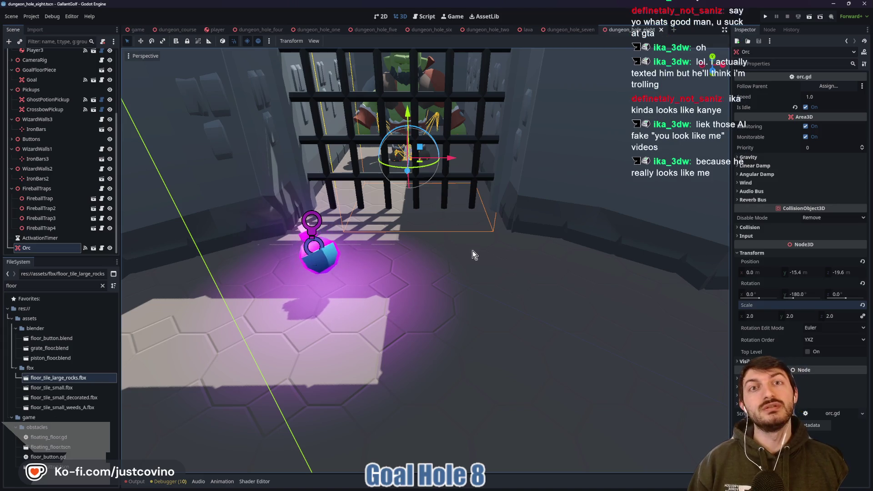
pyautogui.moveTo(473, 250); pyautogui.dragTo(468, 269)
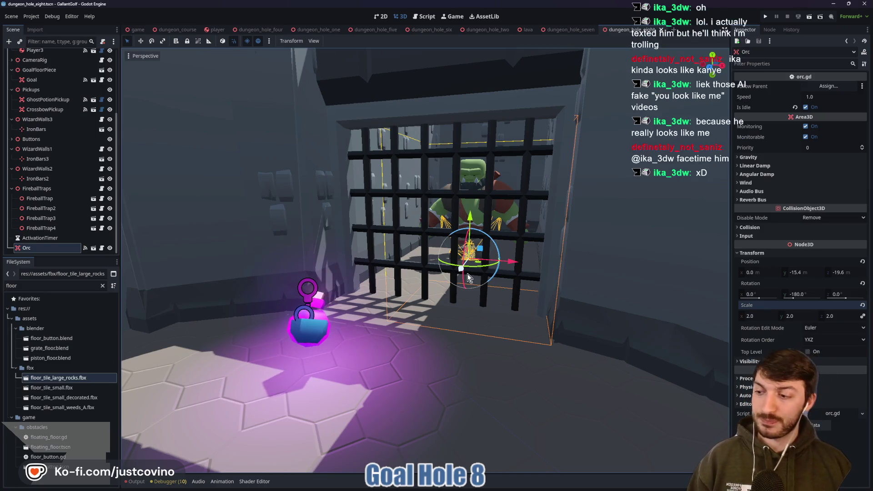
pyautogui.moveTo(384, 264); pyautogui.dragTo(383, 264)
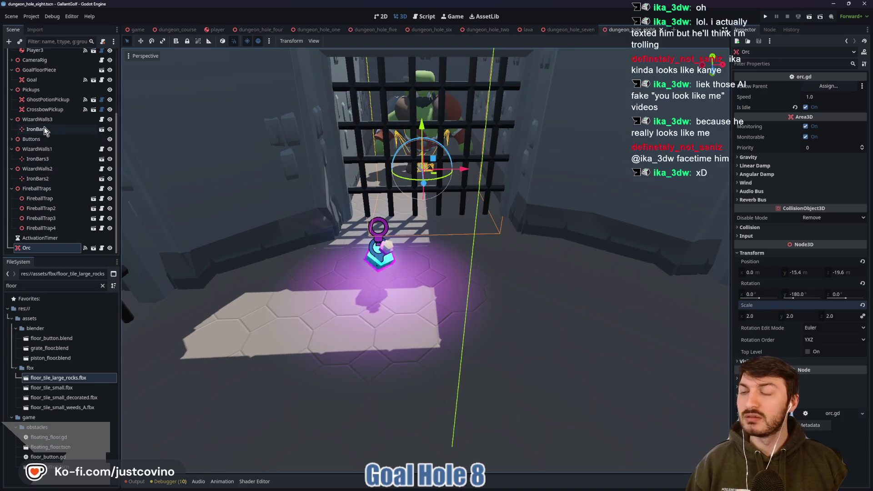
# Add a shield_pickup.tscn instance under the Pickups group
pyautogui.scroll(3, 50, 148)
pyautogui.click(43, 140)
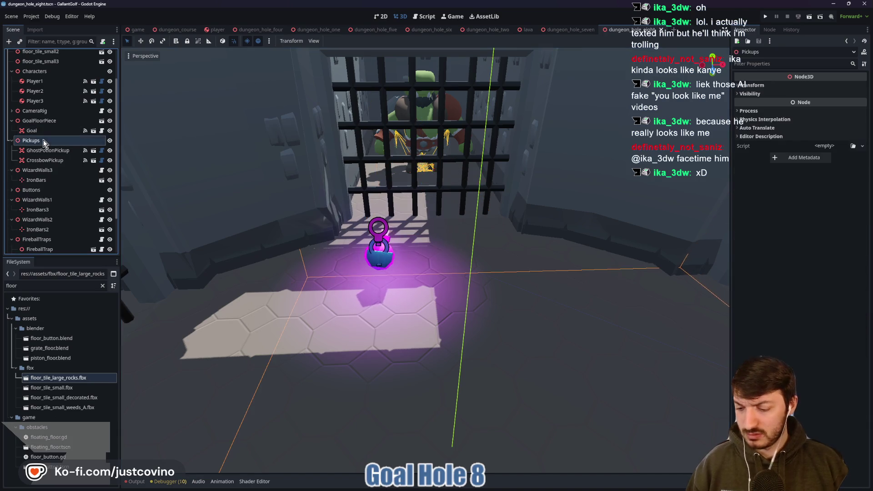
pyautogui.hotkey('ctrl', 'shift', 'a')
pyautogui.write('shield')
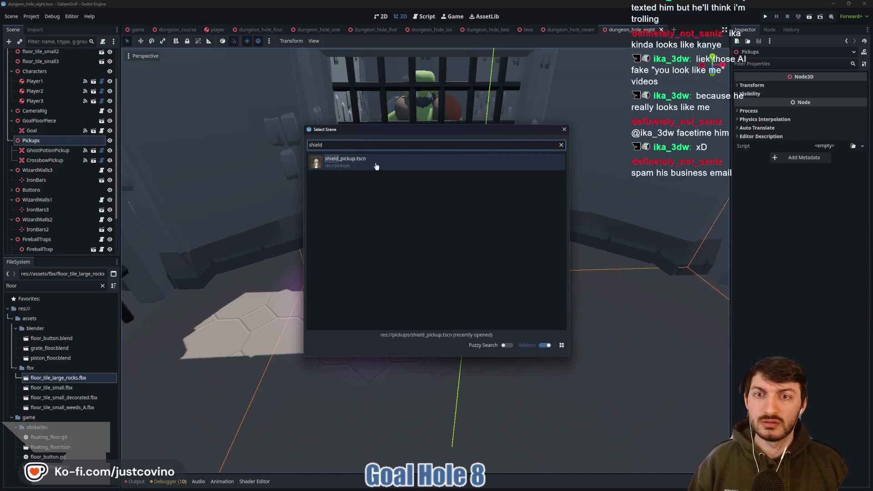
pyautogui.press('Return')
# Lower the ShieldPickup 4 units onto the dungeon floor and save
pyautogui.press('f')
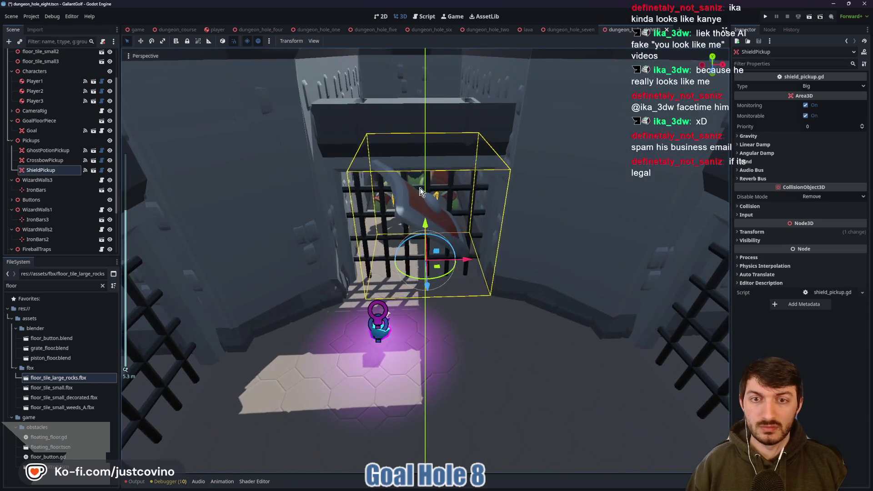
pyautogui.moveTo(425, 273); pyautogui.dragTo(426, 392)
pyautogui.press('f')
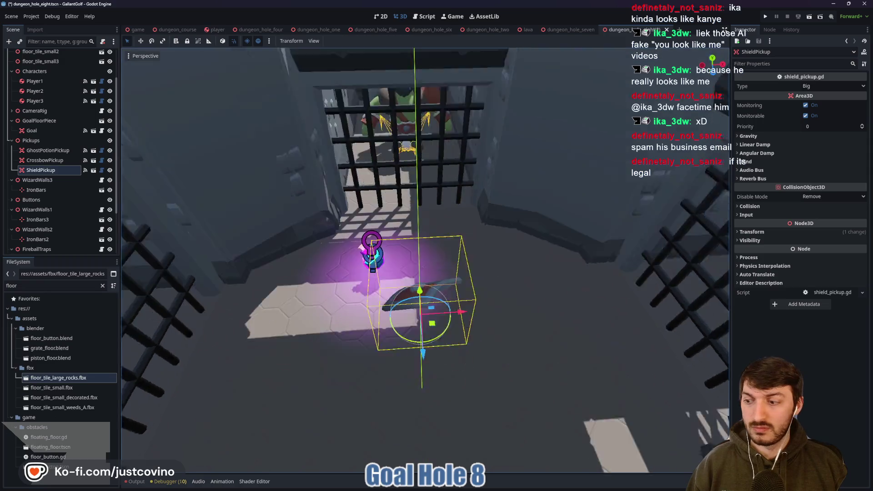
pyautogui.scroll(-3, 425, 227)
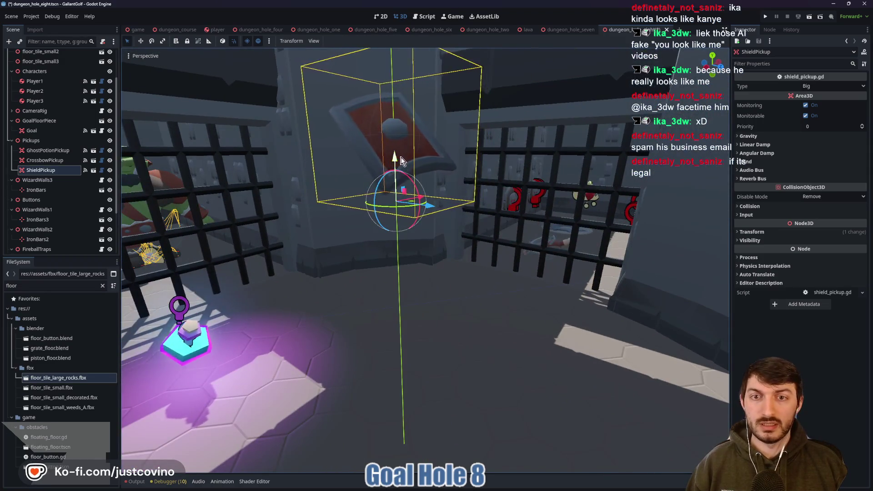
pyautogui.moveTo(390, 205); pyautogui.dragTo(390, 409)
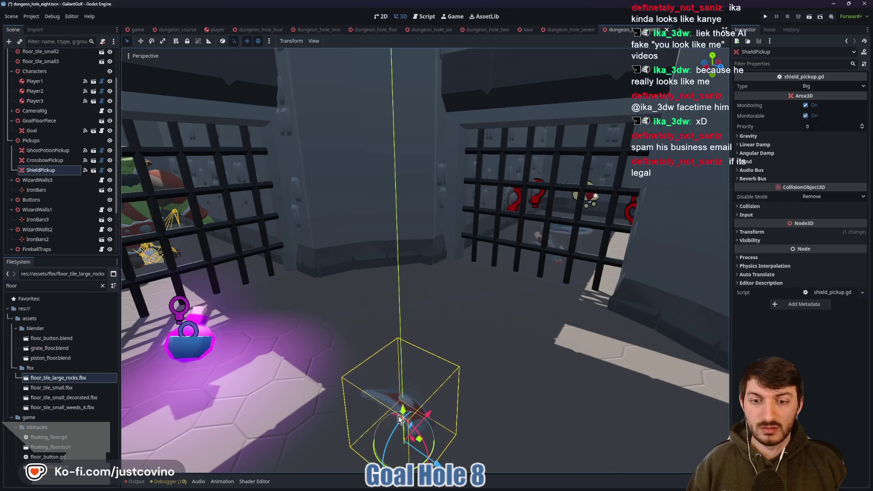
pyautogui.press('f')
pyautogui.hotkey('ctrl', 's')
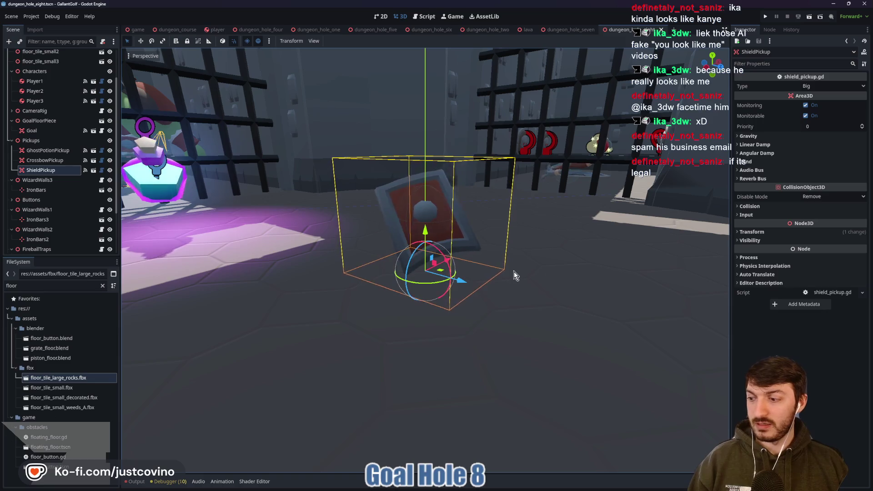
# Fly around the pickup to view the barred goal, the orc and the troll
pyautogui.moveTo(533, 292); pyautogui.dragTo(545, 290)
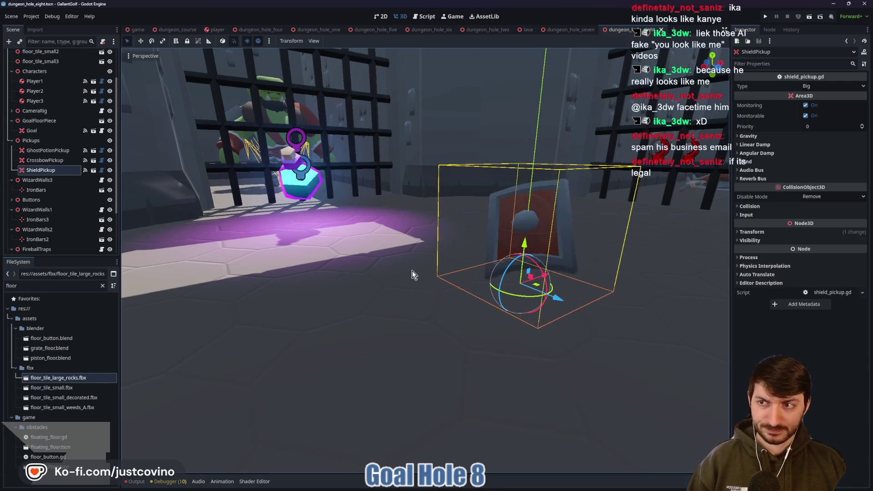
pyautogui.moveTo(405, 272)
pyautogui.mouseDown()
pyautogui.moveTo(454, 271)
pyautogui.moveTo(430, 268)
pyautogui.moveTo(459, 254)
pyautogui.moveTo(470, 209)
pyautogui.moveTo(473, 327)
pyautogui.mouseUp()
pyautogui.press('w')
pyautogui.press('s')
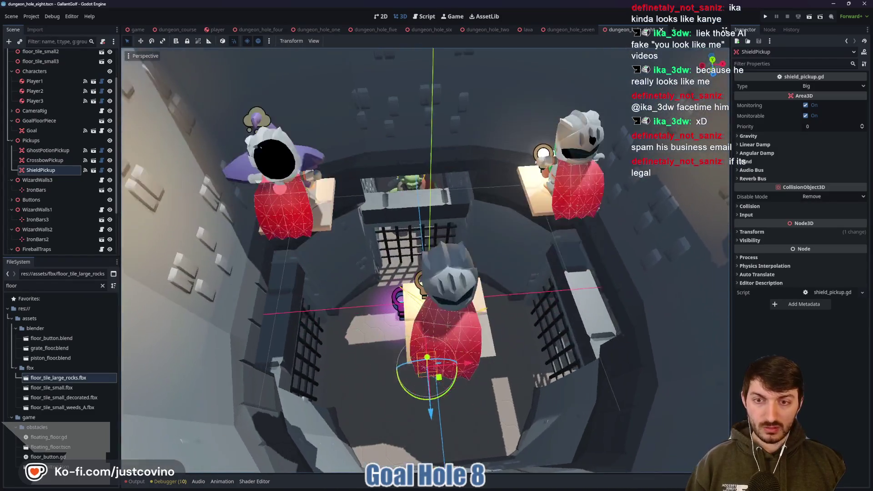
pyautogui.moveTo(427, 272)
pyautogui.mouseDown()
pyautogui.moveTo(454, 205)
pyautogui.moveTo(446, 282)
pyautogui.moveTo(428, 227)
pyautogui.moveTo(454, 291)
pyautogui.mouseUp()
pyautogui.moveTo(427, 254)
pyautogui.mouseDown()
pyautogui.moveTo(432, 245)
pyautogui.moveTo(400, 250)
pyautogui.moveTo(432, 250)
pyautogui.moveTo(437, 241)
pyautogui.moveTo(427, 245)
pyautogui.mouseUp()
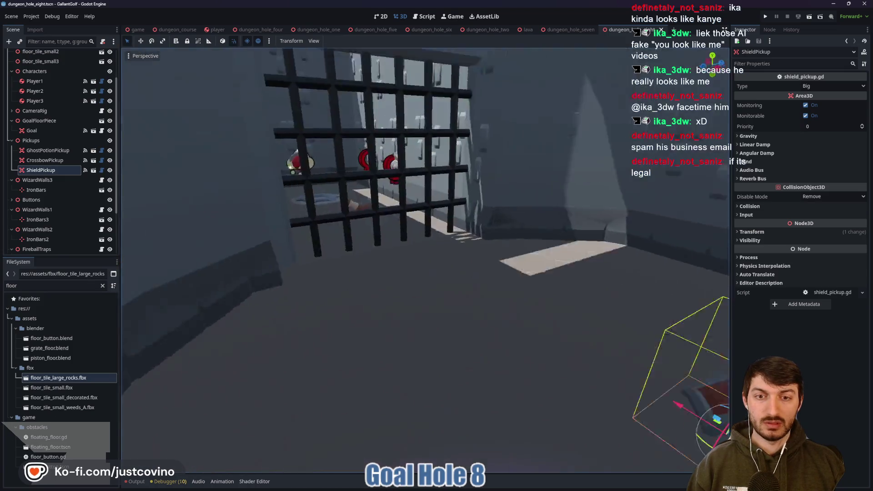
pyautogui.moveTo(436, 246)
pyautogui.mouseDown()
pyautogui.moveTo(427, 255)
pyautogui.moveTo(436, 245)
pyautogui.moveTo(409, 245)
pyautogui.moveTo(419, 264)
pyautogui.moveTo(427, 260)
pyautogui.moveTo(418, 255)
pyautogui.moveTo(425, 259)
pyautogui.mouseUp()
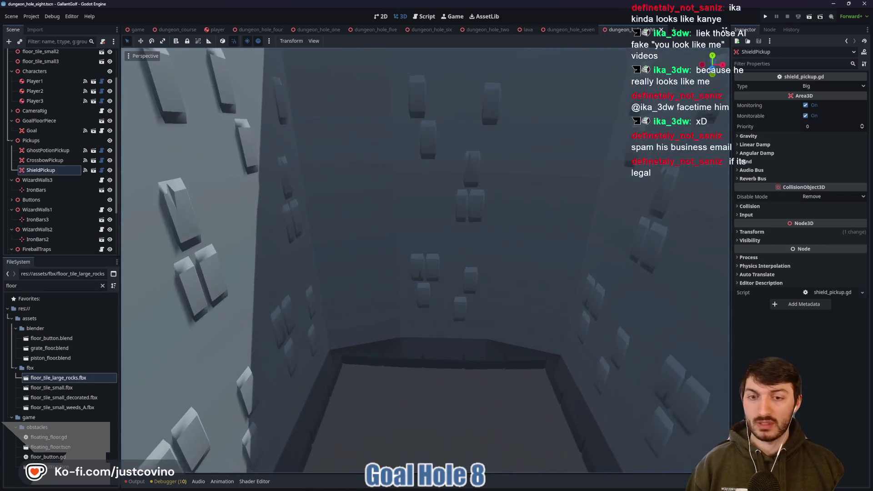
# Add a PushableButton3 instance under the Buttons group
pyautogui.click(16, 201)
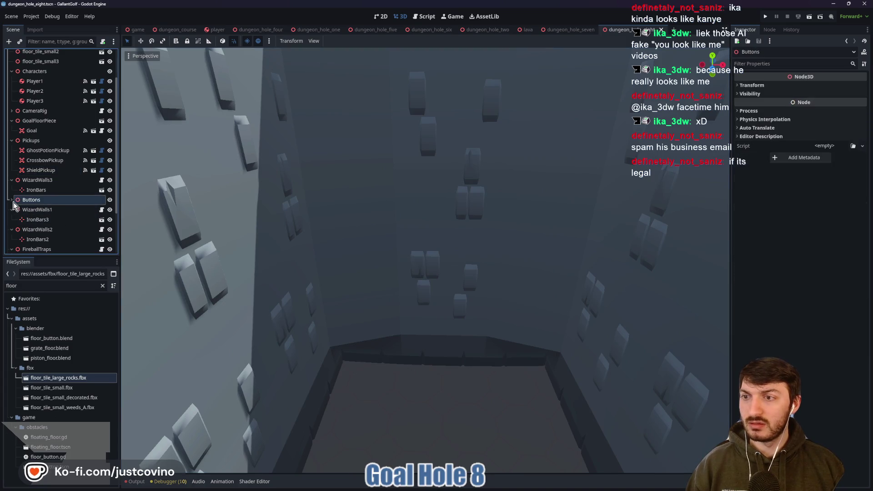
pyautogui.hotkey('ctrl', 'shift', 'a')
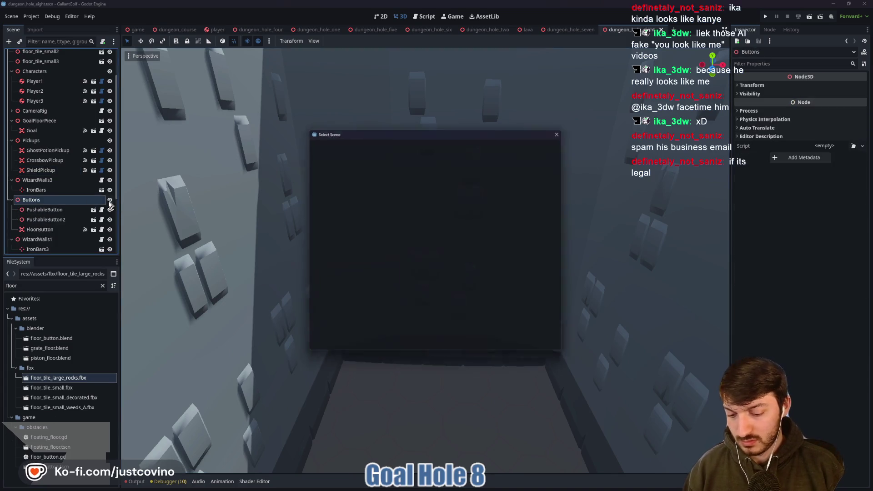
pyautogui.write('push')
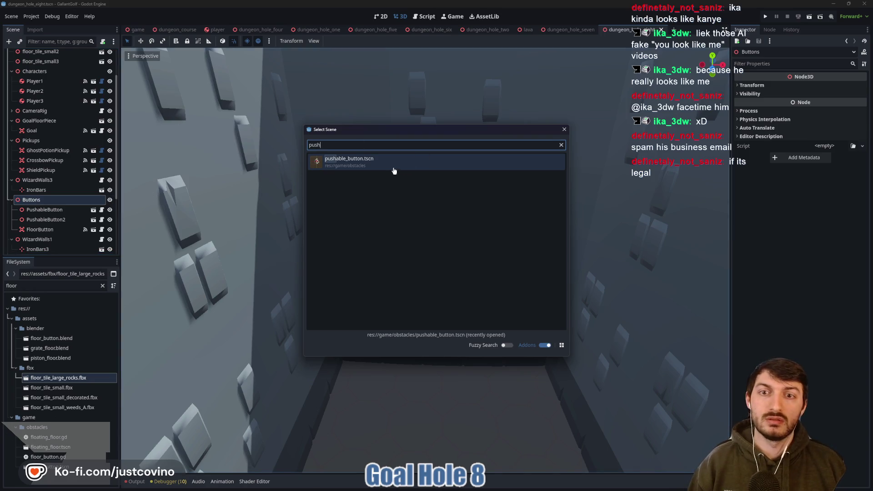
pyautogui.click(394, 166)
pyautogui.press('f')
# Move PushableButton3 into place against the dungeon wall
pyautogui.moveTo(426, 284)
pyautogui.mouseDown()
pyautogui.moveTo(399, 277)
pyautogui.moveTo(676, 166)
pyautogui.moveTo(587, 303)
pyautogui.moveTo(568, 296)
pyautogui.moveTo(651, 306)
pyautogui.mouseUp()
pyautogui.scroll(-2, 668, 170)
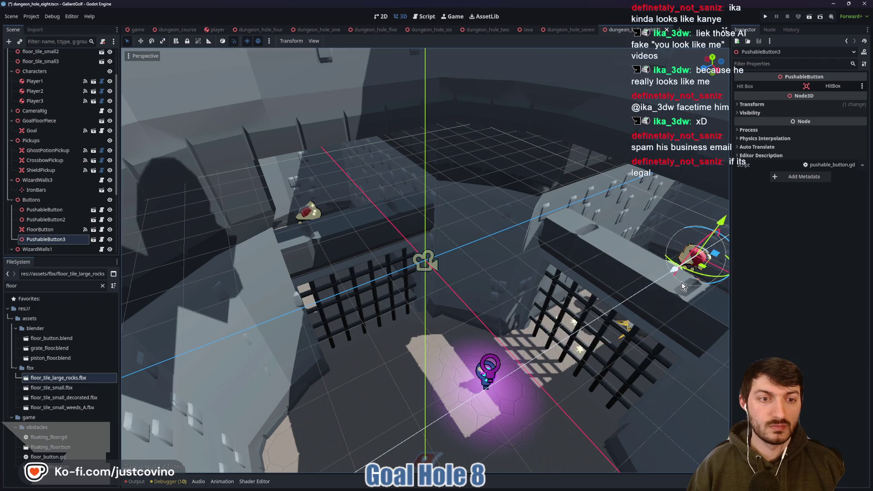
pyautogui.press('f')
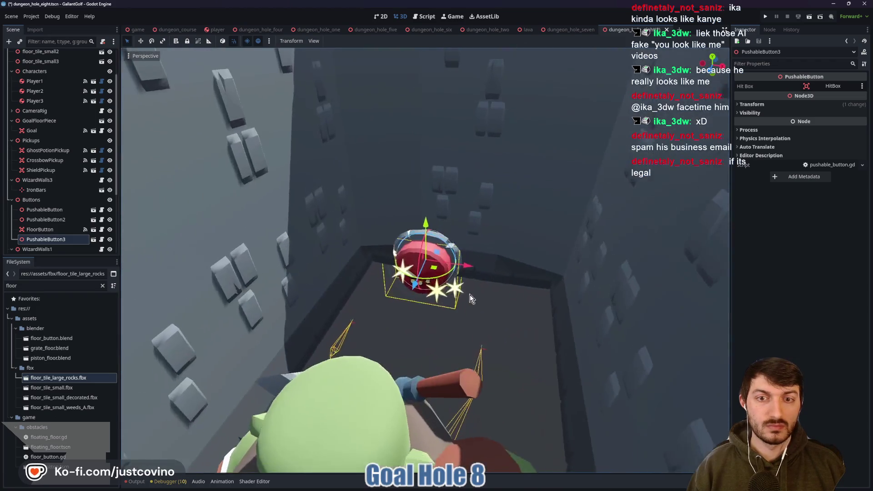
pyautogui.scroll(5, 436, 271)
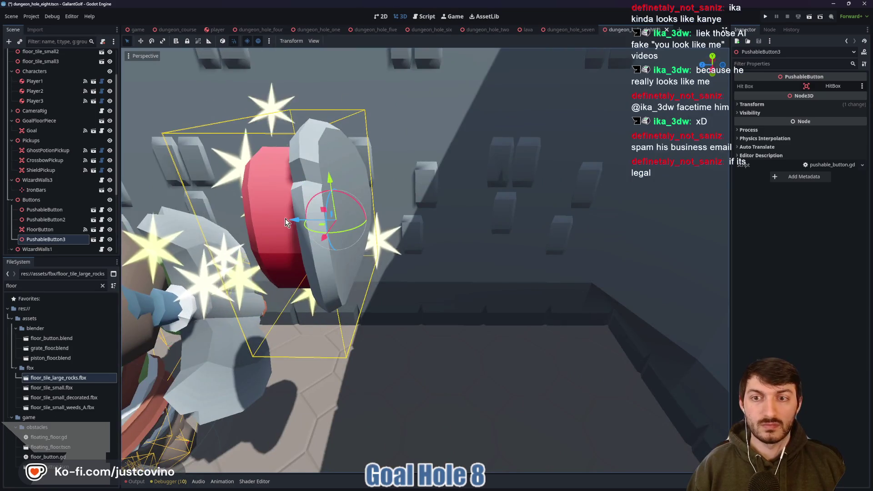
pyautogui.press('g')
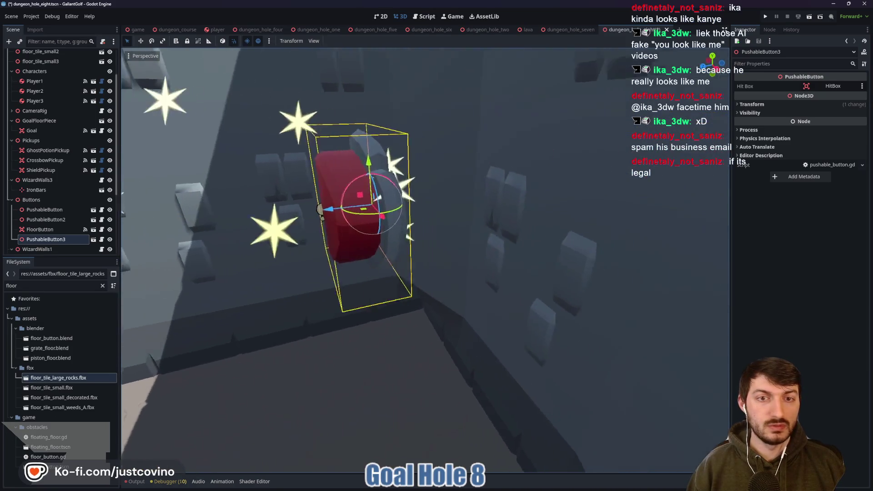
pyautogui.press('z')
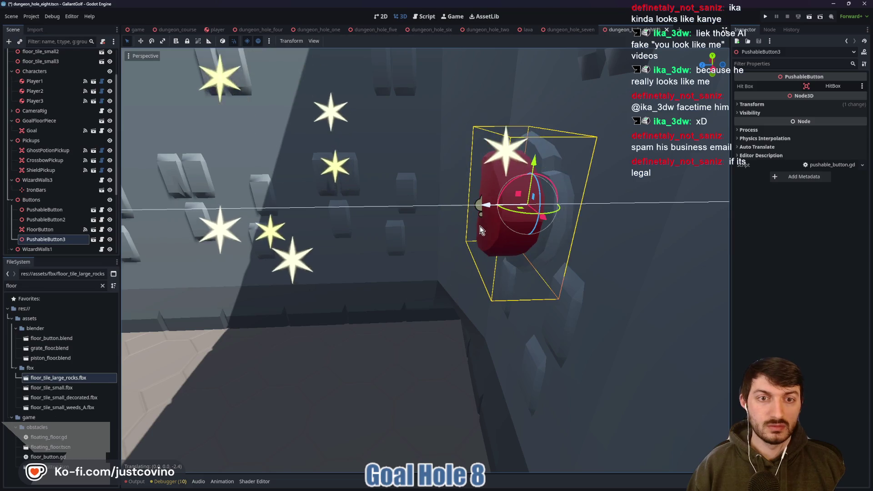
pyautogui.press('y')
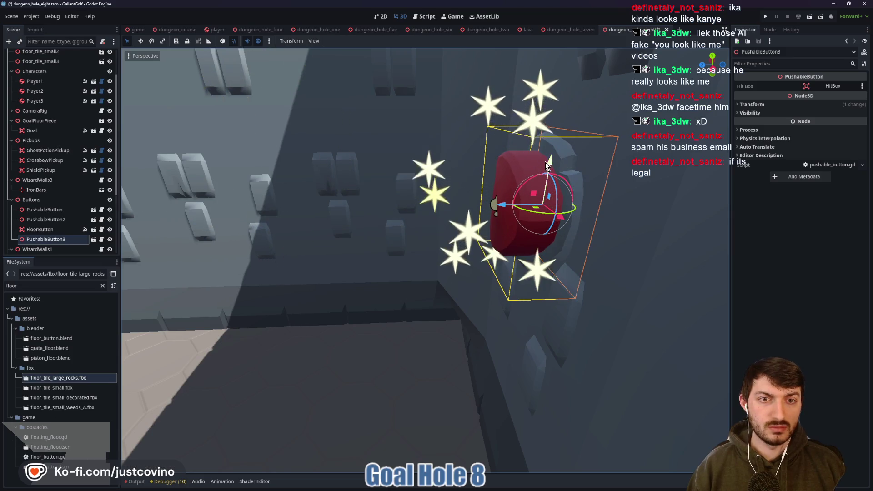
pyautogui.click(534, 311)
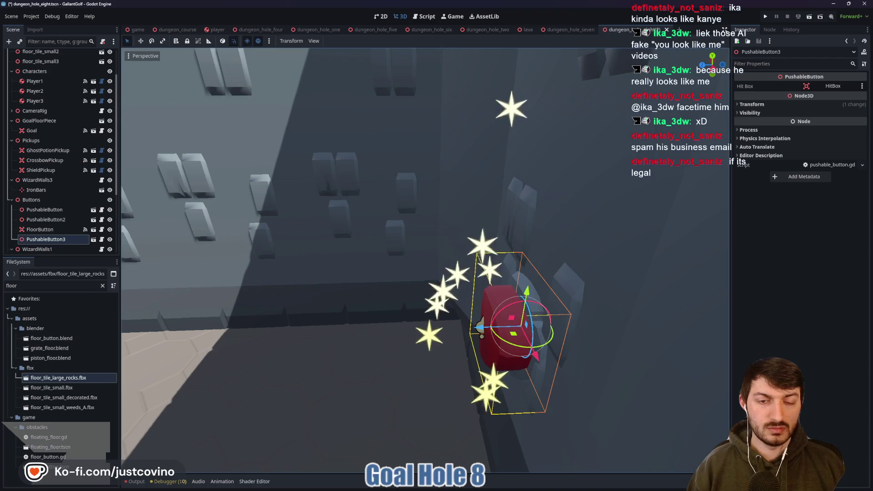
pyautogui.press('f')
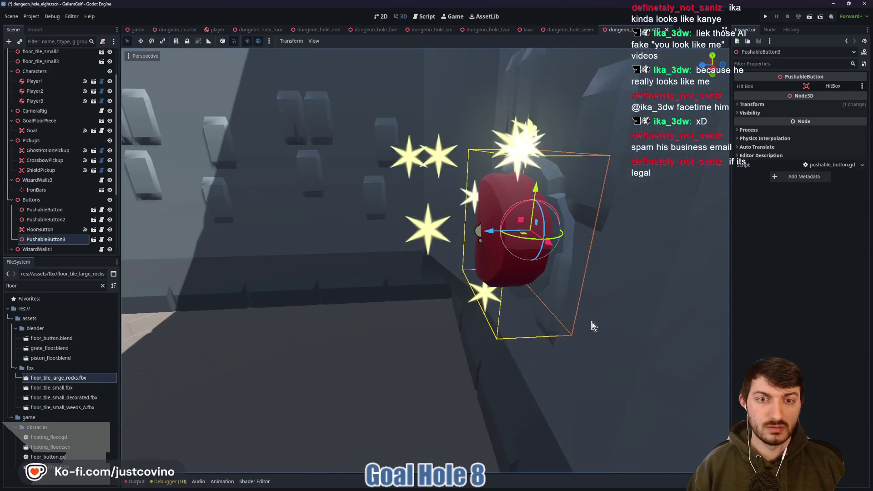
# Nudge PushableButton3 along Z, lower it 0.4 on Y, and save
pyautogui.press('g')
pyautogui.press('z')
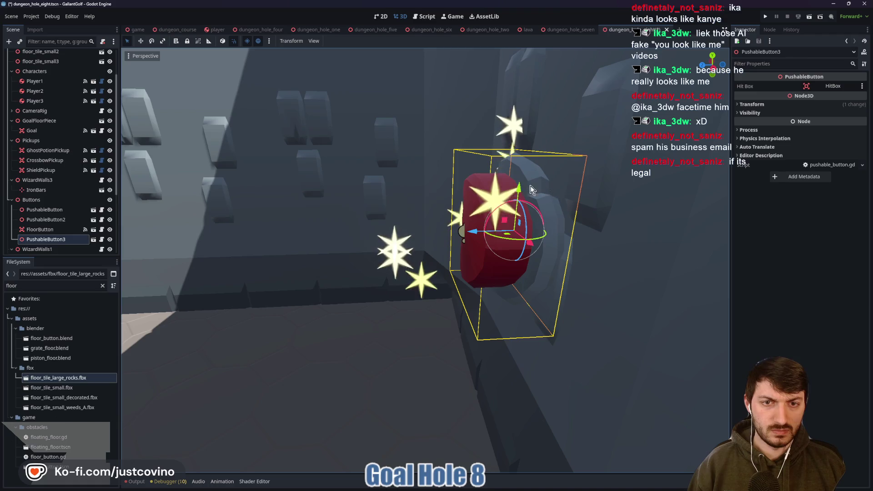
pyautogui.press('y')
pyautogui.click(624, 278)
pyautogui.press('f')
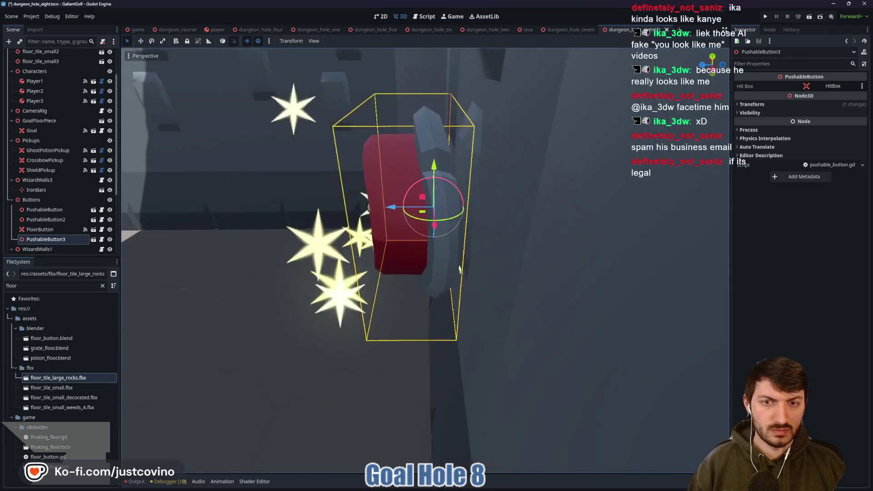
pyautogui.press('g')
pyautogui.press('z')
pyautogui.press('Escape')
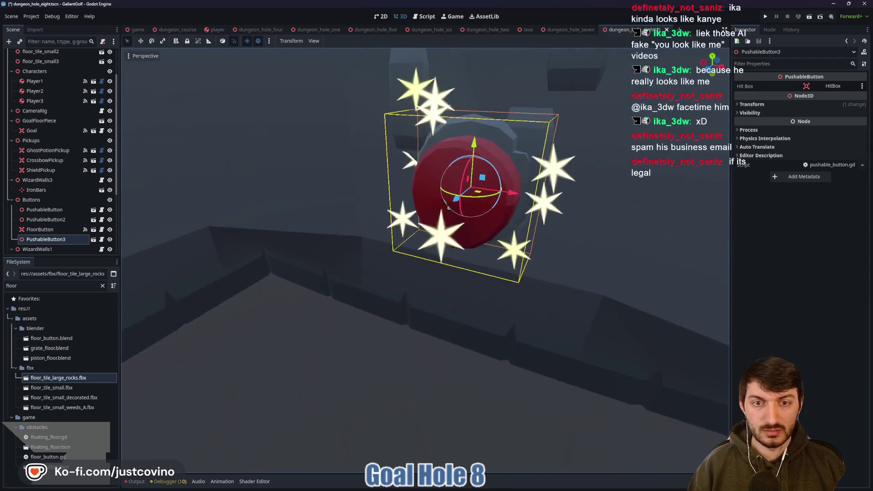
pyautogui.press('g')
pyautogui.press('y')
pyautogui.click(449, 181)
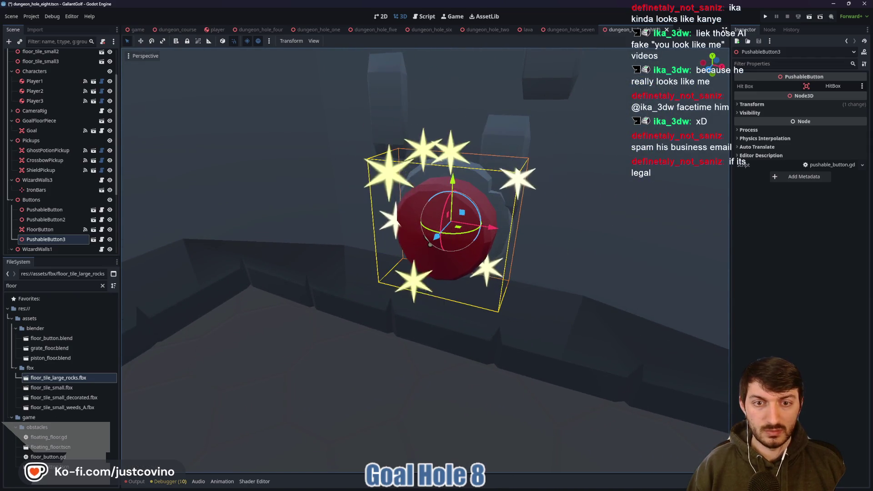
pyautogui.hotkey('ctrl', 's')
# Fly the camera back through the level toward the grate
pyautogui.press('w')
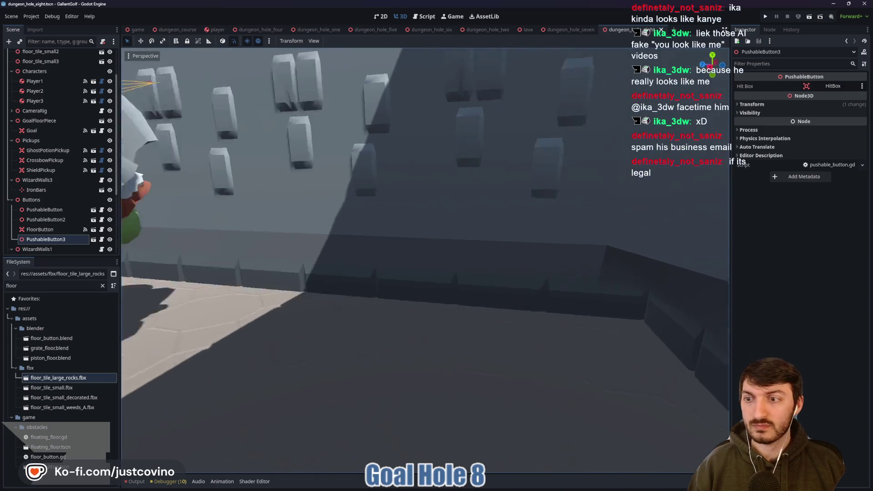
pyautogui.press('f')
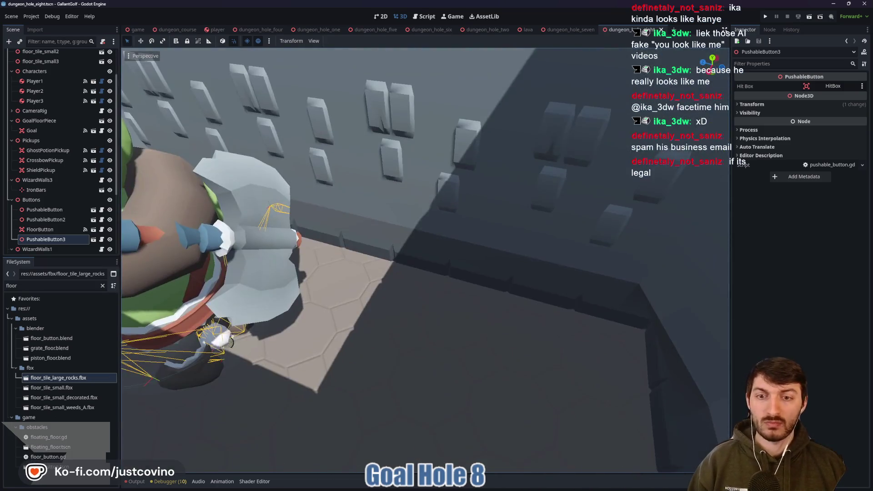
pyautogui.press('w')
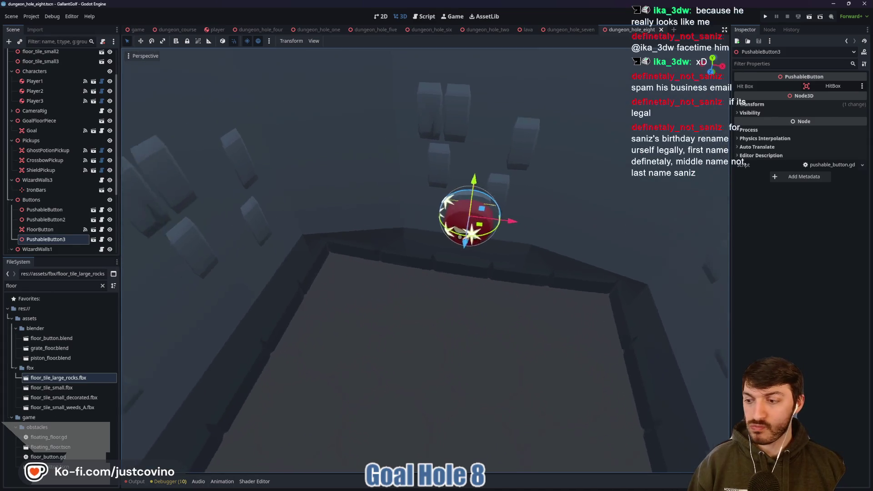
pyautogui.press('w')
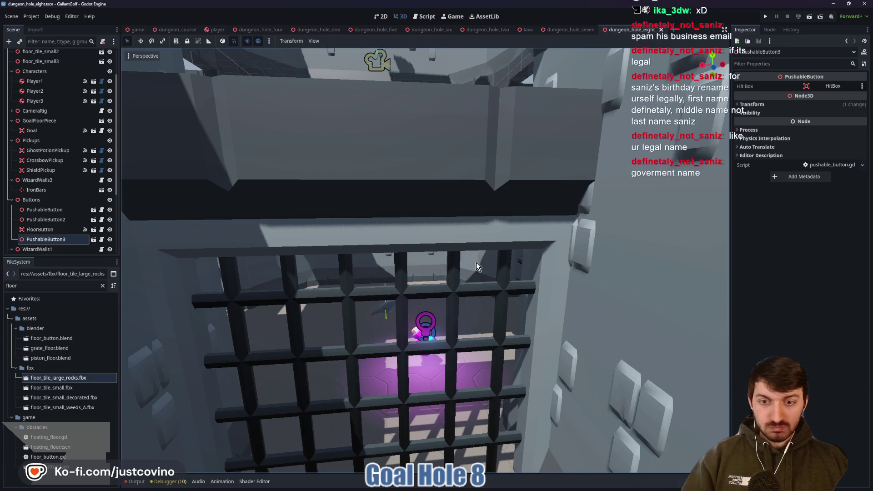
# Fly to the goal platform and open the Goal node's goal.gd script
pyautogui.scroll(5, 479, 258)
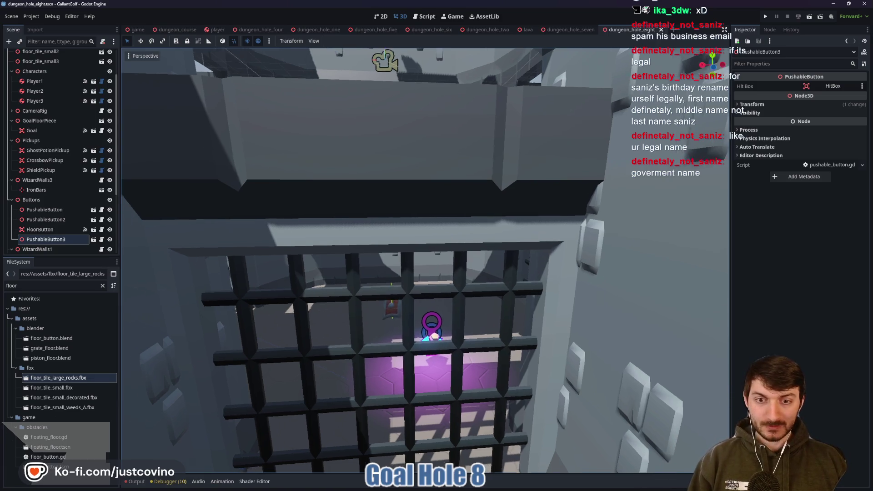
pyautogui.press('w')
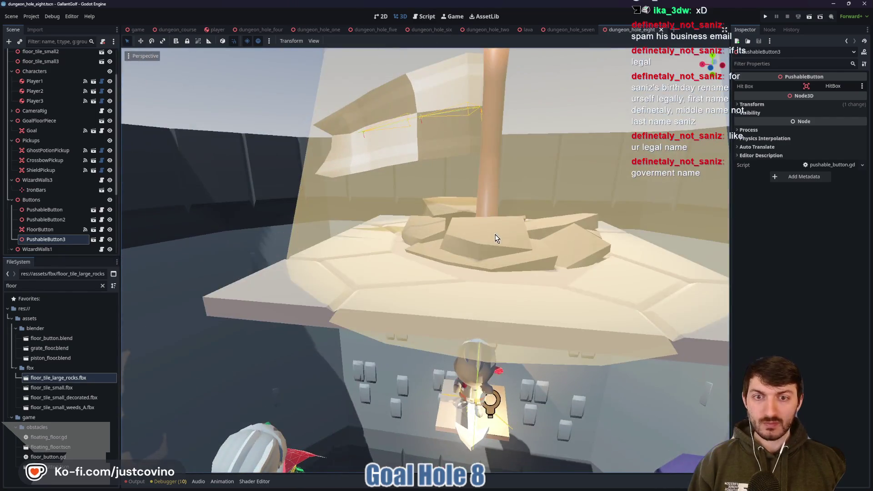
pyautogui.click(98, 131)
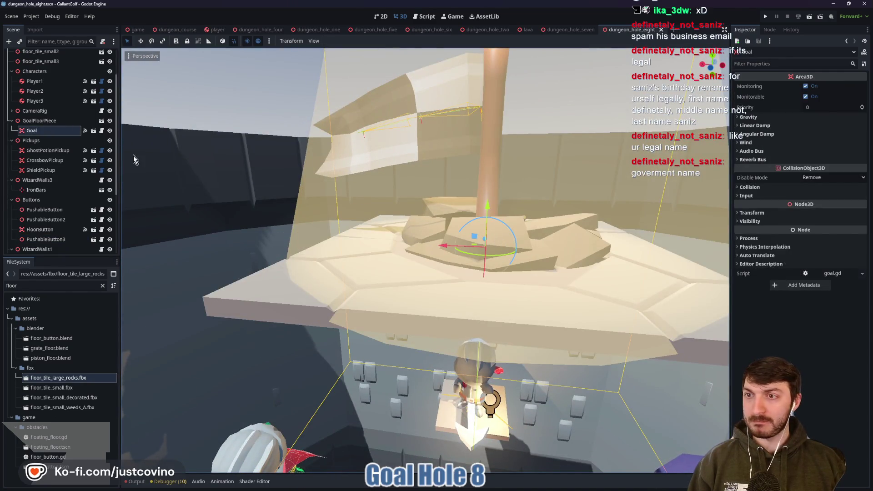
pyautogui.click(102, 131)
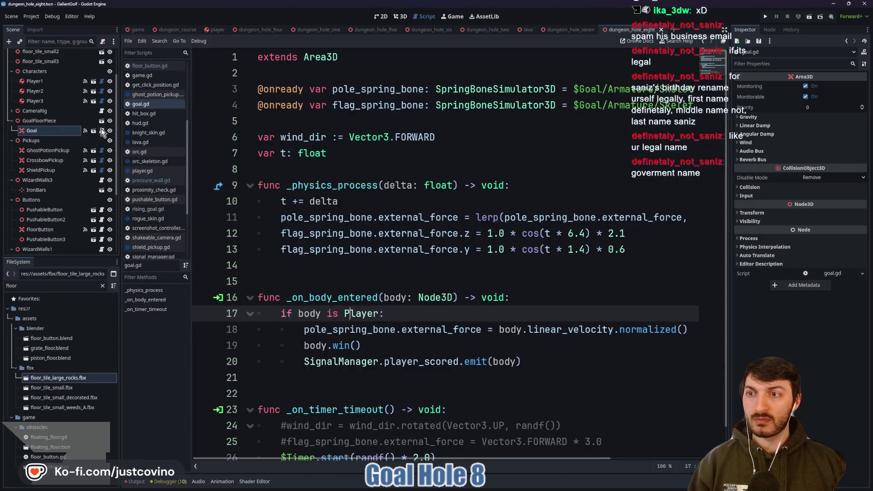
# Attach a new Node3D script, floating_goal.gd in res://game/obstacles, to GoalFloorPiece
pyautogui.click(66, 121)
pyautogui.click(102, 42)
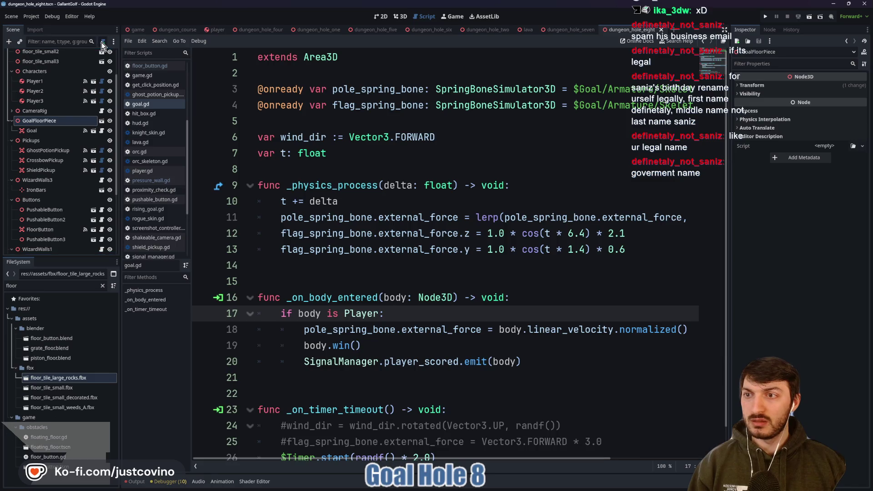
pyautogui.click(510, 233)
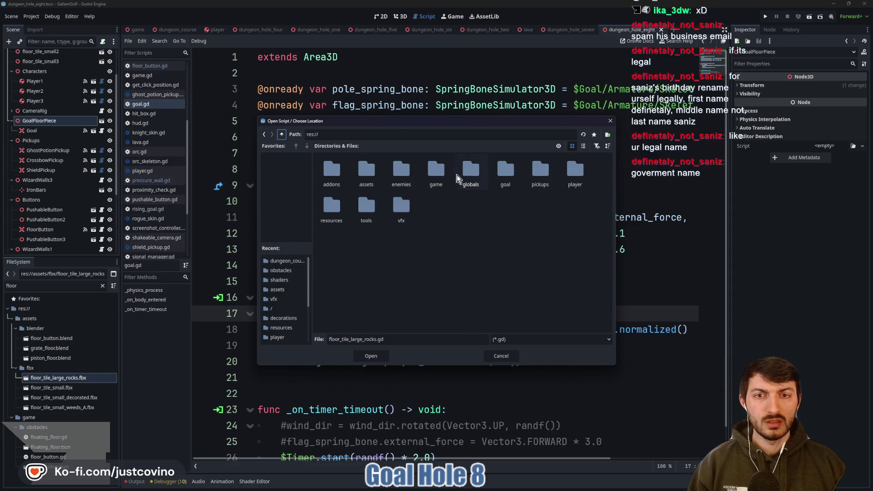
pyautogui.doubleClick(437, 173)
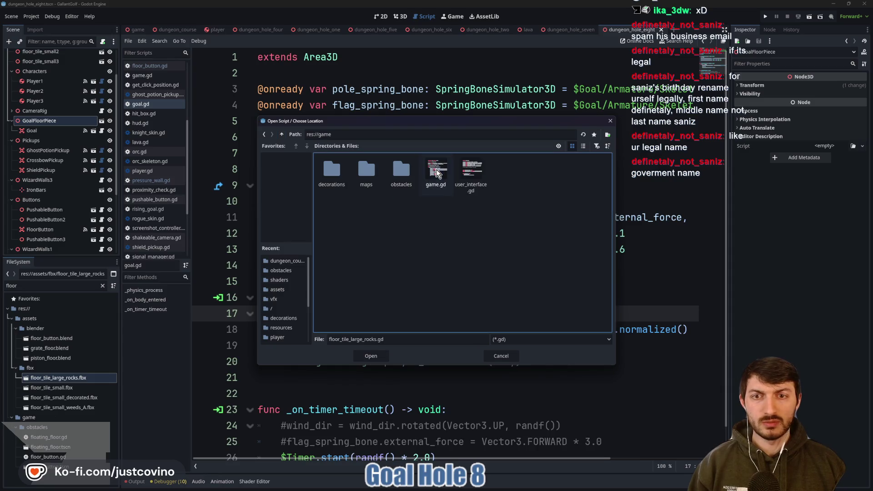
pyautogui.doubleClick(401, 176)
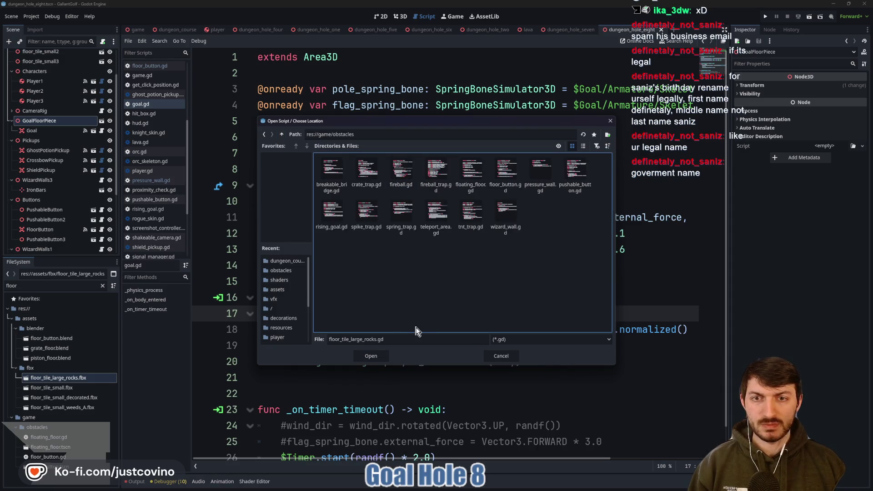
pyautogui.doubleClick(372, 339)
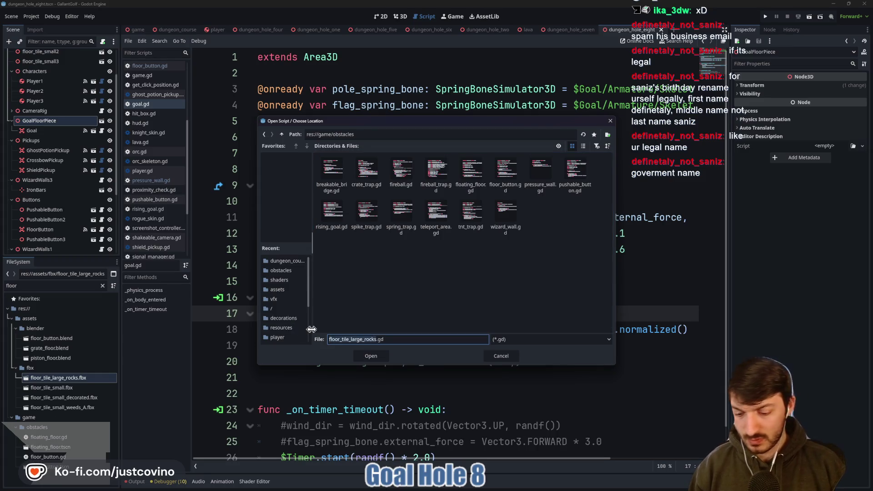
pyautogui.write('floating_goal')
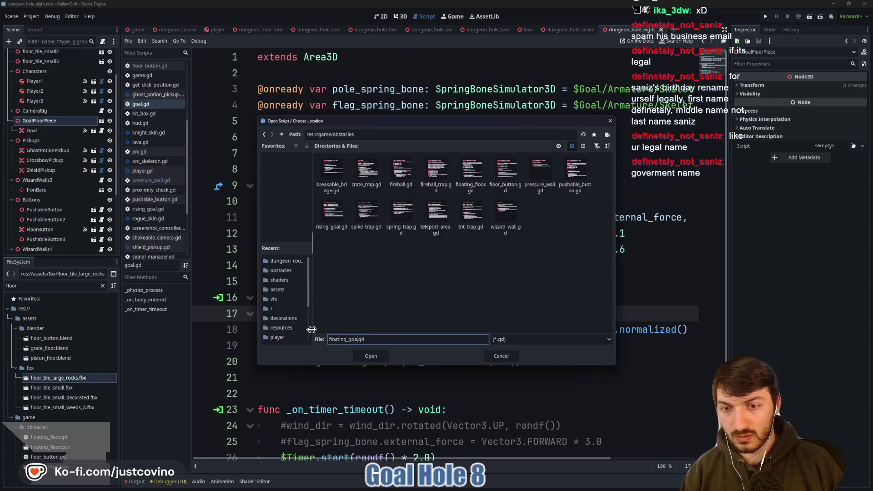
pyautogui.click(382, 357)
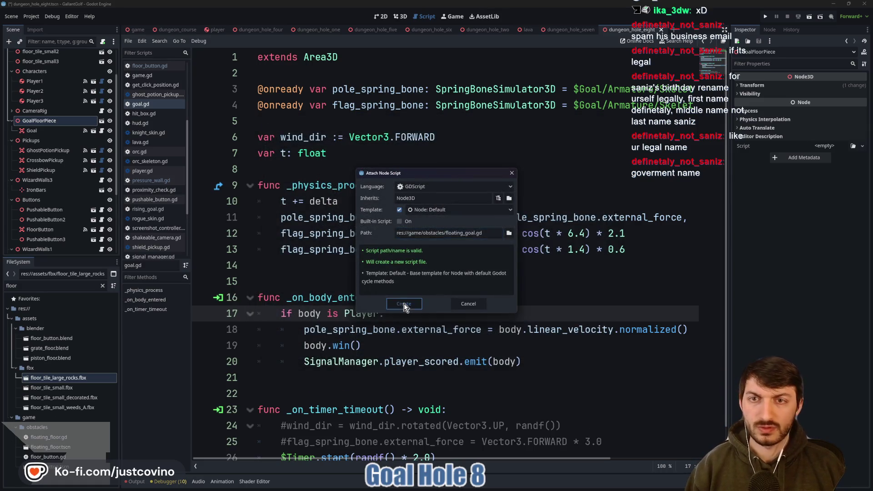
pyautogui.click(404, 303)
pyautogui.moveTo(397, 198)
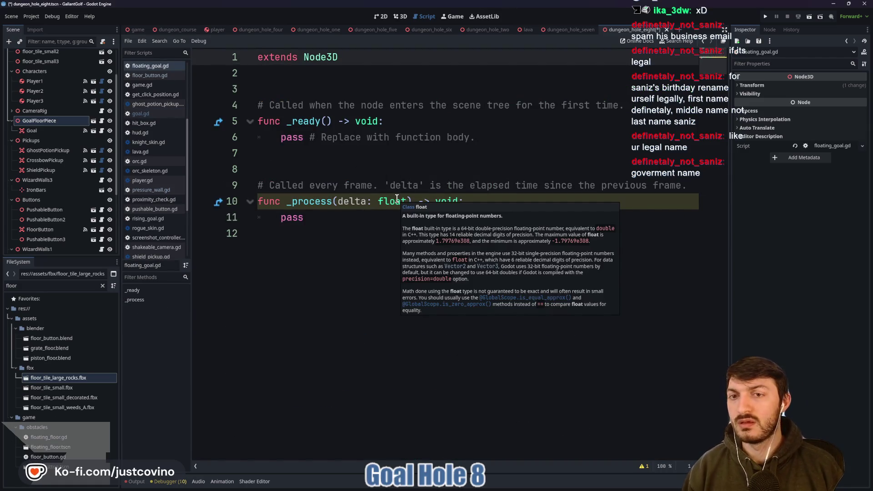
pyautogui.moveTo(354, 236); pyautogui.dragTo(251, 99)
pyautogui.press('BackSpace')
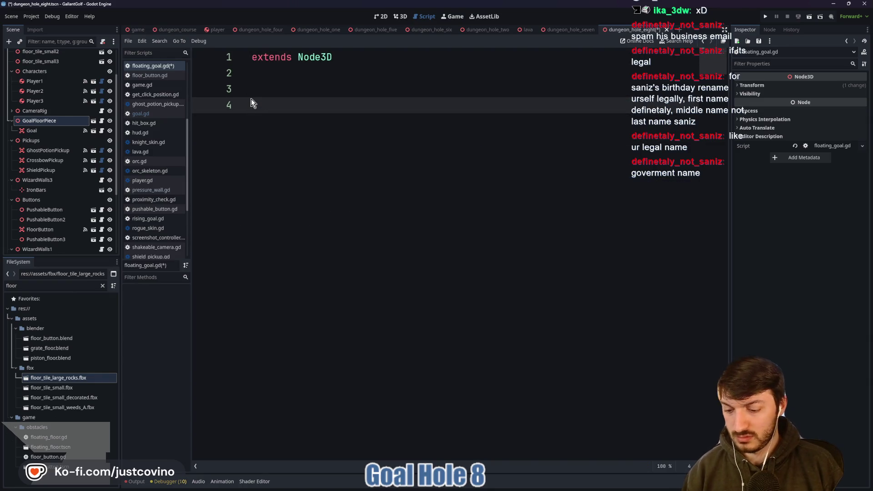
pyautogui.write('@export connecte')
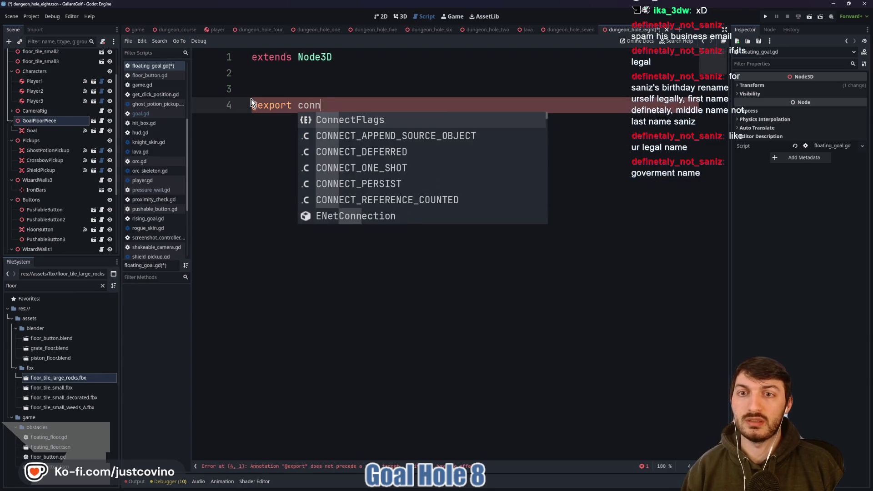
pyautogui.write('d_button')
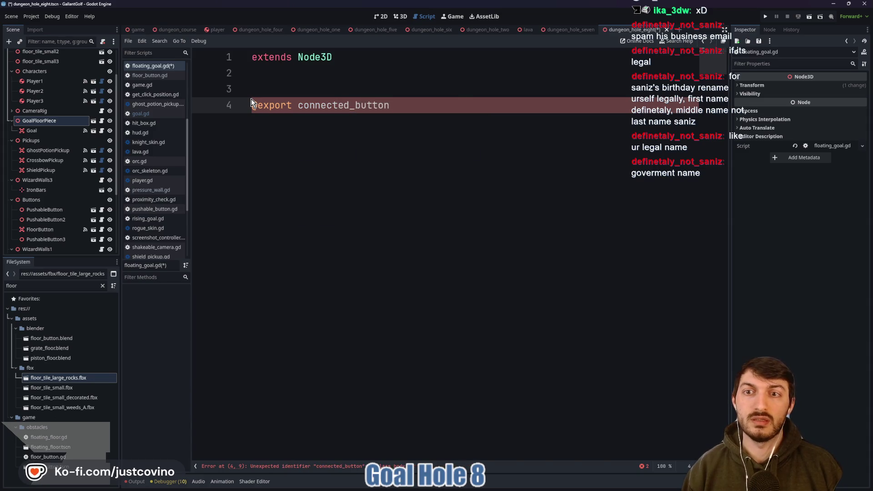
pyautogui.click(298, 105)
pyautogui.write('var ')
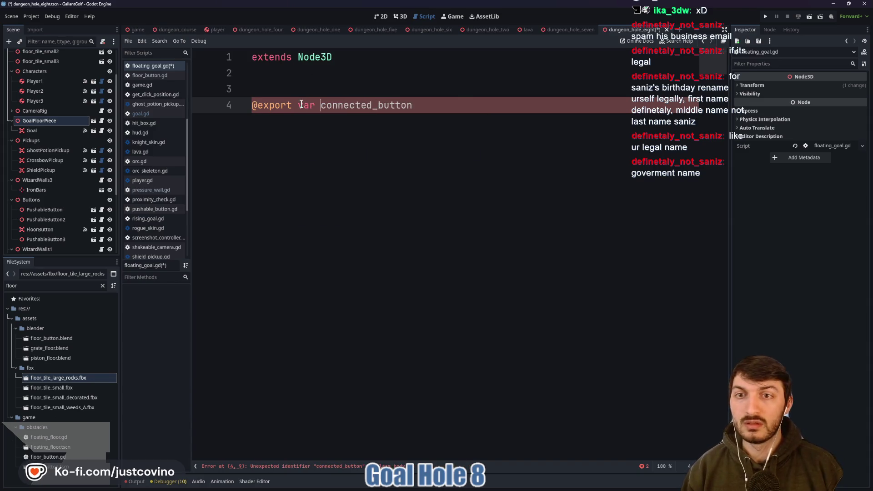
pyautogui.write('ush')
pyautogui.press('Return')
pyautogui.hotkey('ctrl', 's')
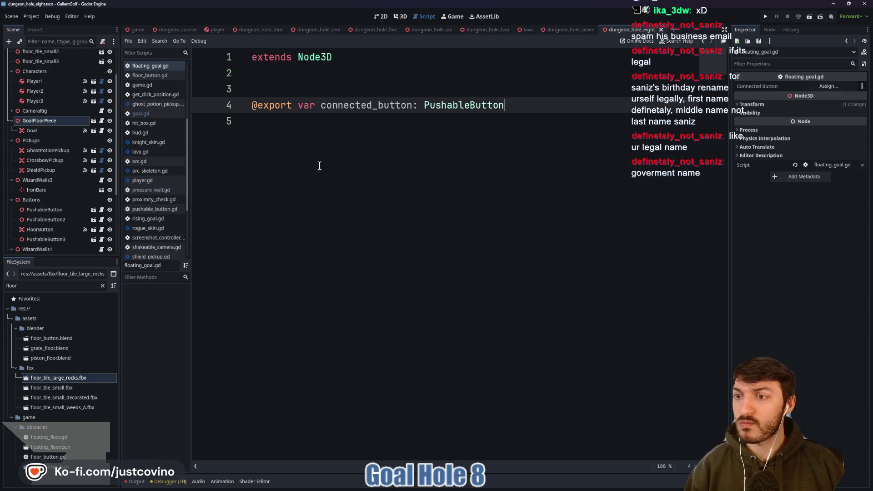
# Check pushable_button.gd for reference, then add blank lines below the export in floating_goal.gd
pyautogui.click(181, 208)
pyautogui.scroll(5, 385, 194)
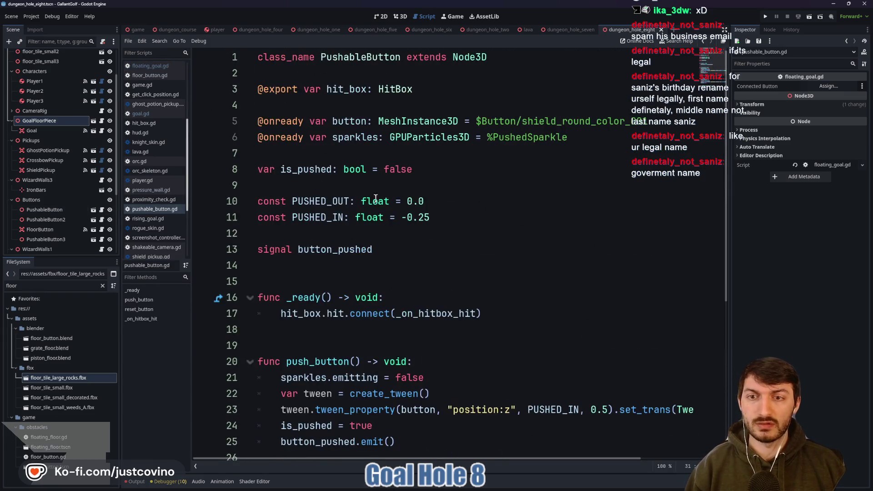
pyautogui.click(101, 121)
pyautogui.click(386, 136)
pyautogui.press('Return')
pyautogui.press('Return')
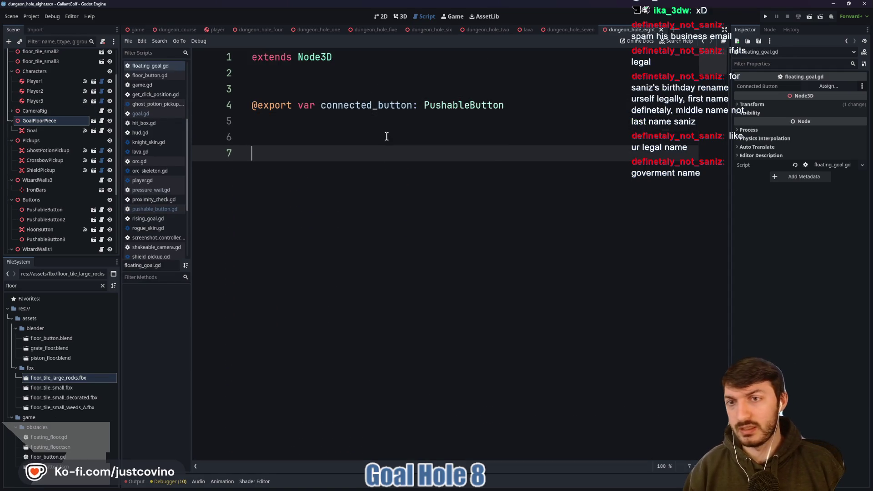
# Write _ready connecting connected_button.button_pushed to _on_button_pushed
pyautogui.write('unc _')
pyautogui.press('Return')
pyautogui.press('Return')
pyautogui.write('co')
pyautogui.press('Return')
pyautogui.write('.')
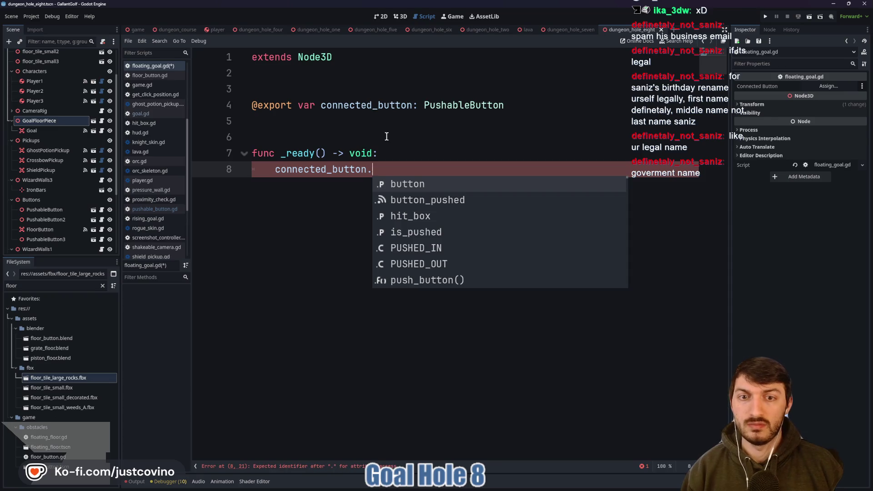
pyautogui.press('Down')
pyautogui.press('Return')
pyautogui.write('.')
pyautogui.press('Return')
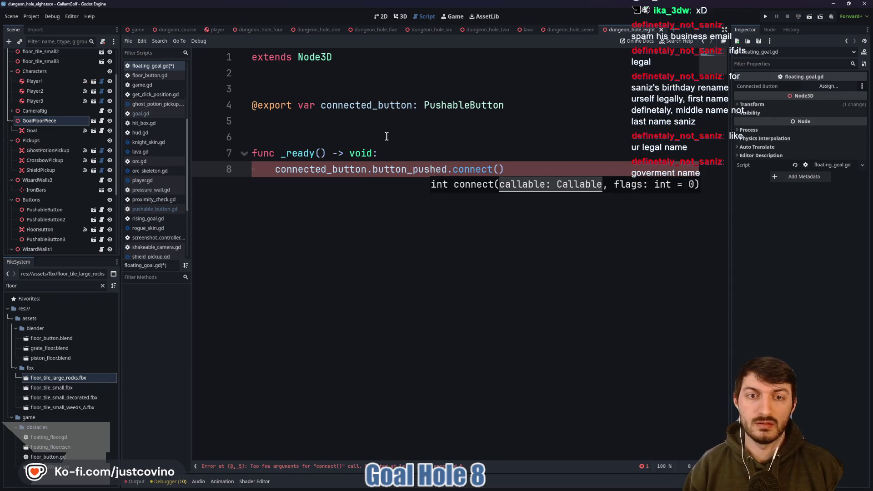
pyautogui.write('_on_button_pushed')
pyautogui.click(647, 178)
pyautogui.press('Return')
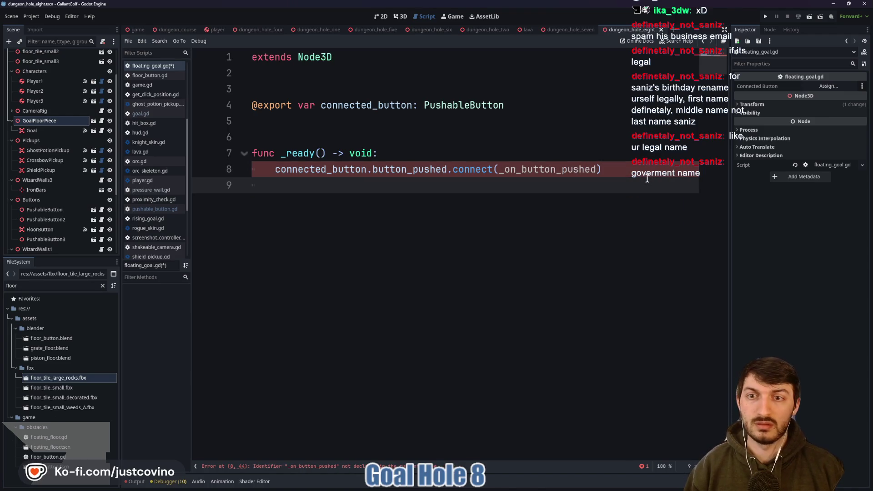
pyautogui.press('Return')
pyautogui.press('Return')
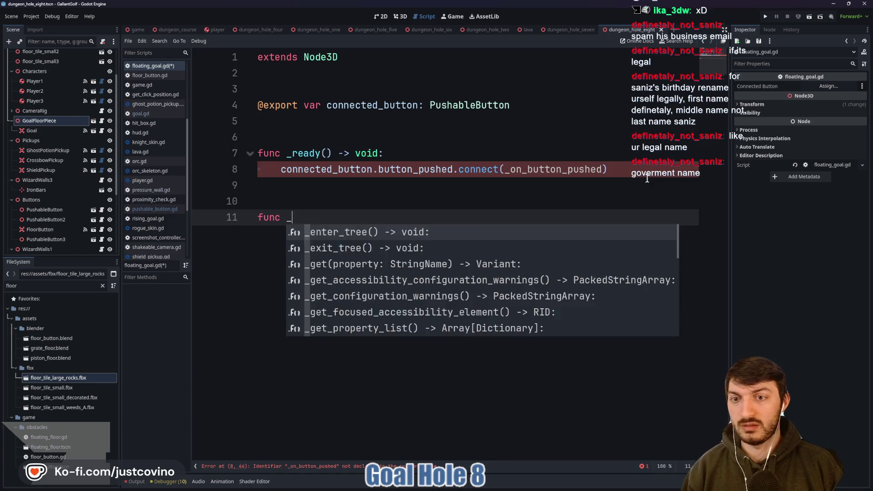
# Add func _on_button_pushed() -> void: containing pass, and save the script
pyautogui.write('on_button_pushed() -> ')
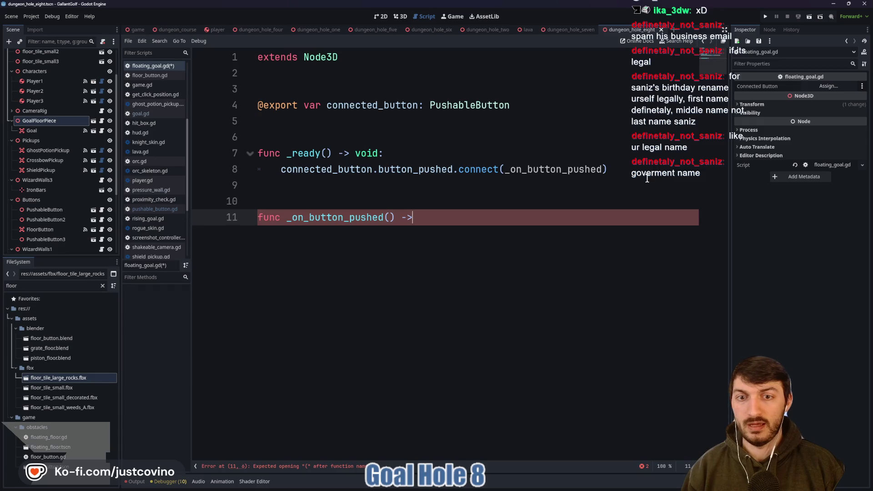
pyautogui.write('void:')
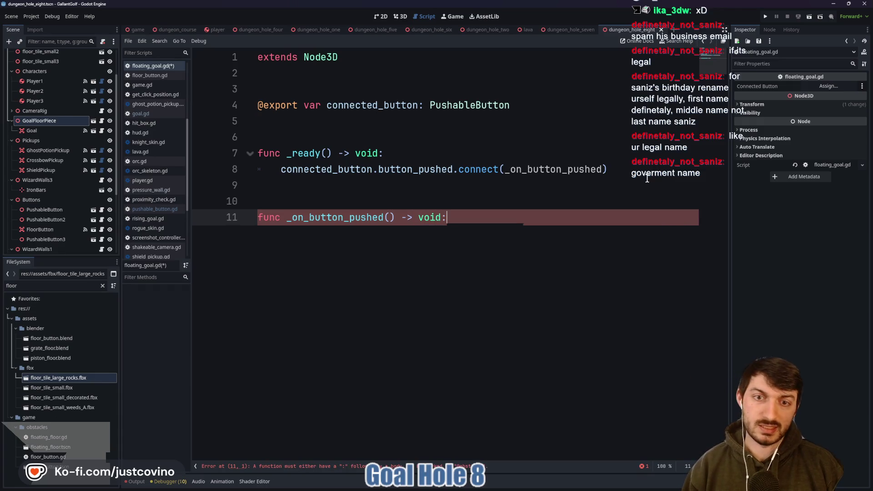
pyautogui.press('Menu')
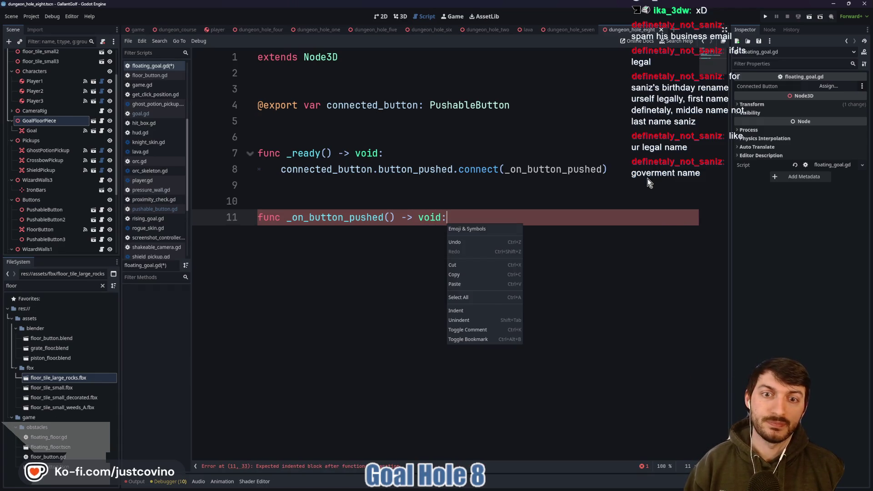
pyautogui.click(463, 215)
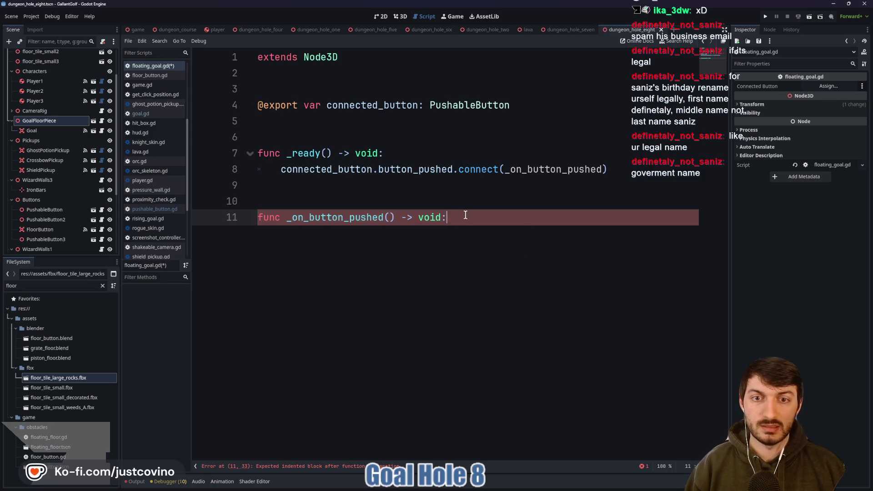
pyautogui.press('Return')
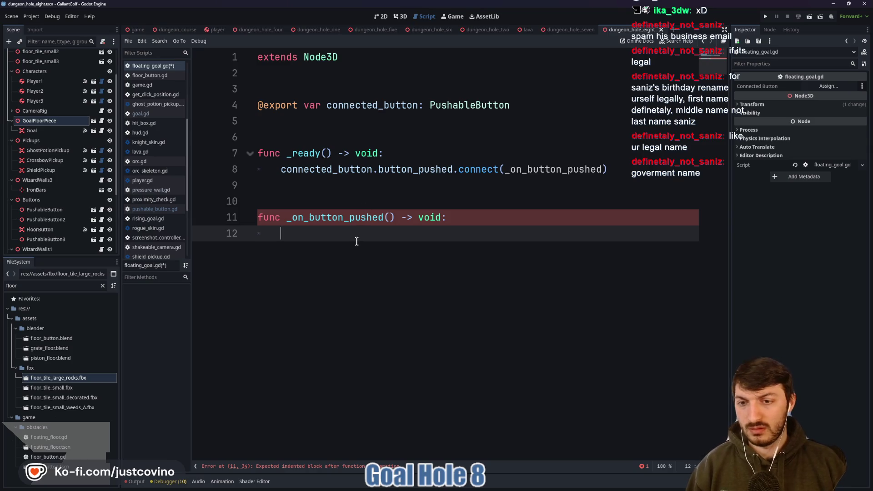
pyautogui.write('pass')
pyautogui.hotkey('ctrl', 's')
pyautogui.press('Return')
pyautogui.press('Return')
pyautogui.press('Return')
# Declare a new func bring_floor_down() -> void: below the handler
pyautogui.write('func twee')
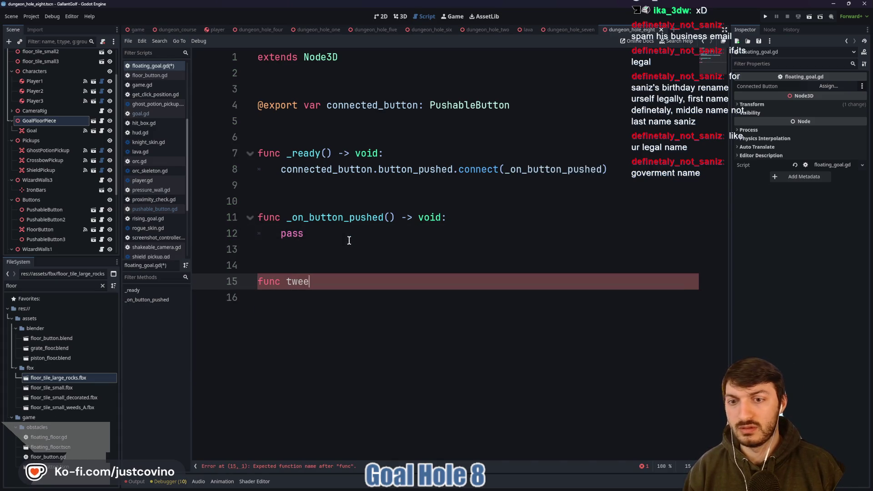
pyautogui.press('BackSpace')
pyautogui.press('BackSpace')
pyautogui.press('BackSpace')
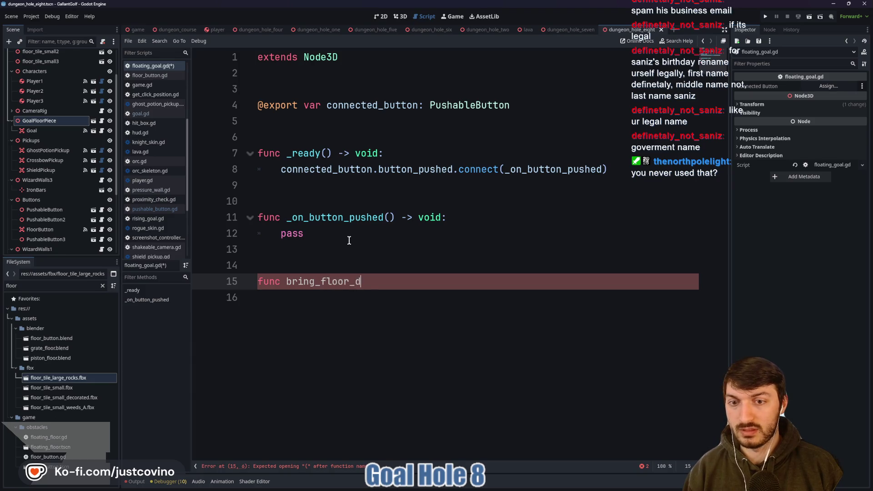
pyautogui.write('n() ->')
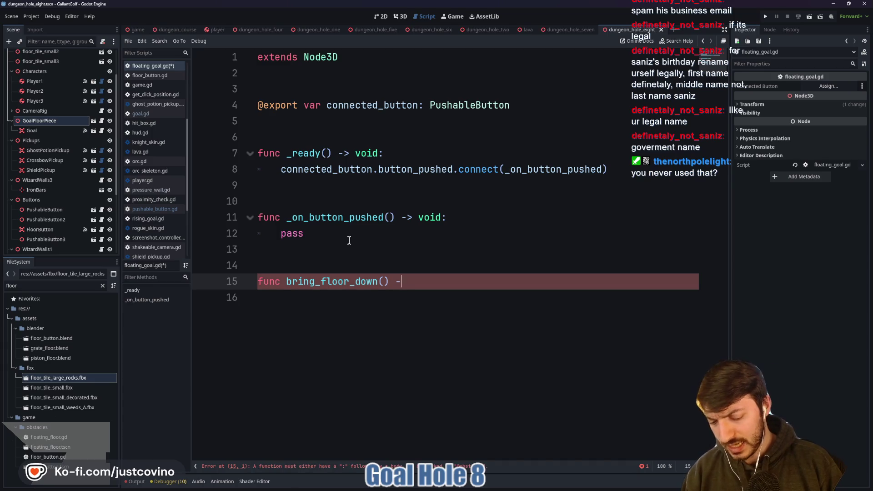
pyautogui.write(' void:')
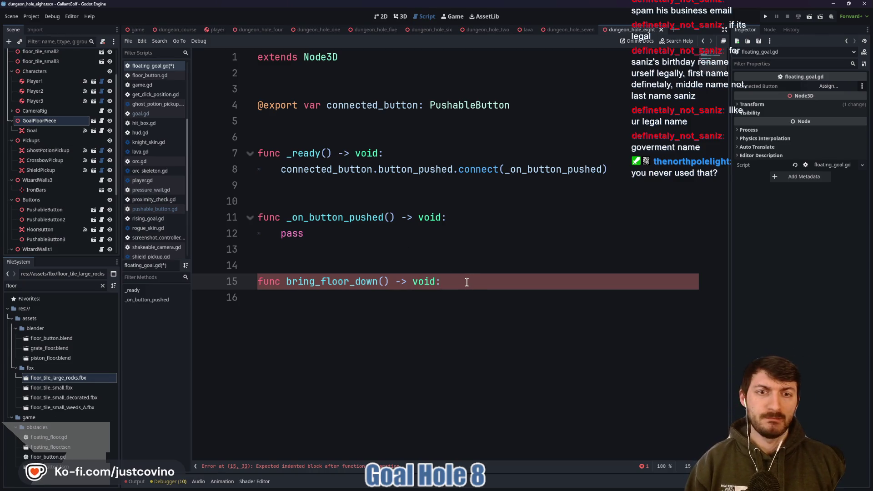
pyautogui.press('Return')
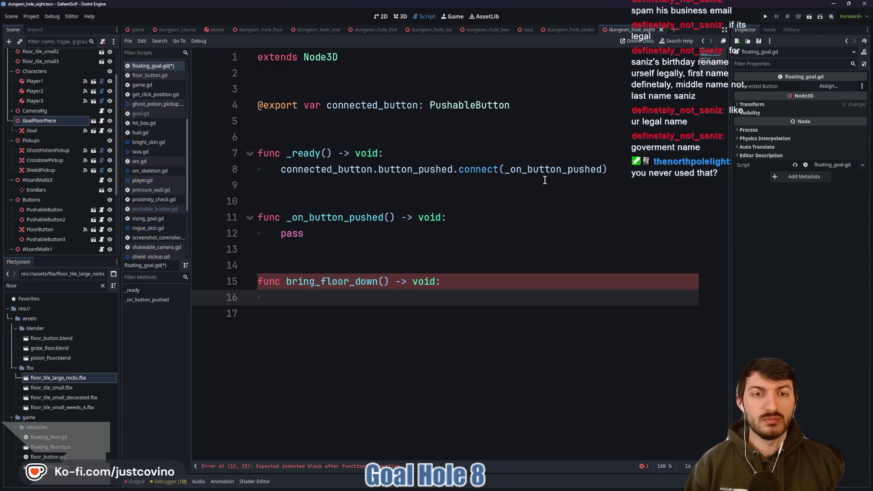
pyautogui.click(599, 170)
pyautogui.click(352, 302)
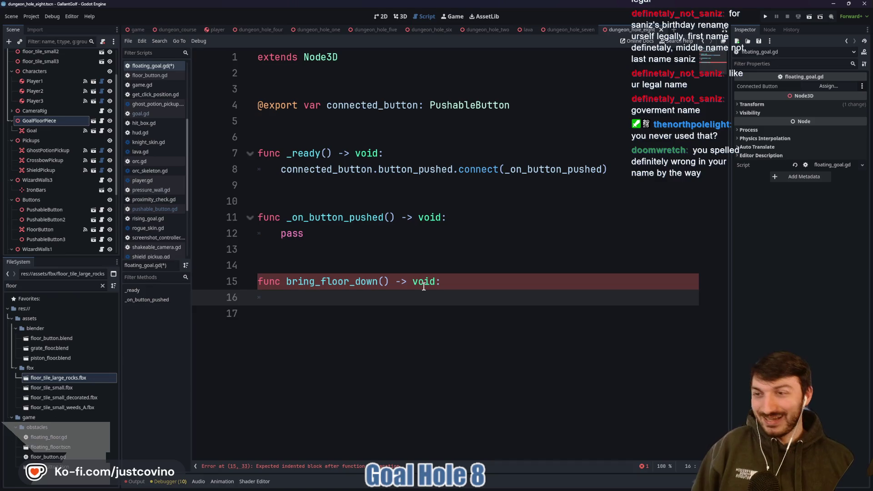
# Make bring_floor_down create a tween of self's "global_position:y" to DOWN over 2.0 seconds
pyautogui.write('ar tween = cr')
pyautogui.press('Return')
pyautogui.press('Return')
pyautogui.write('tween.tween')
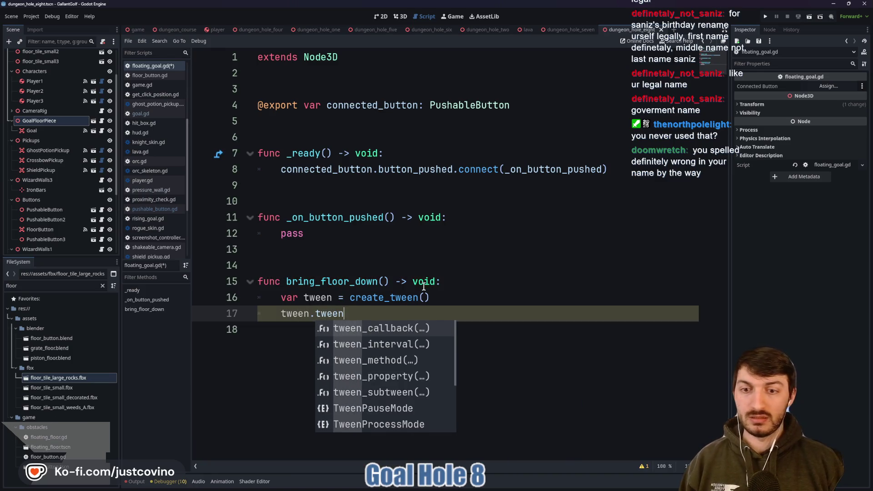
pyautogui.write('_p')
pyautogui.press('Return')
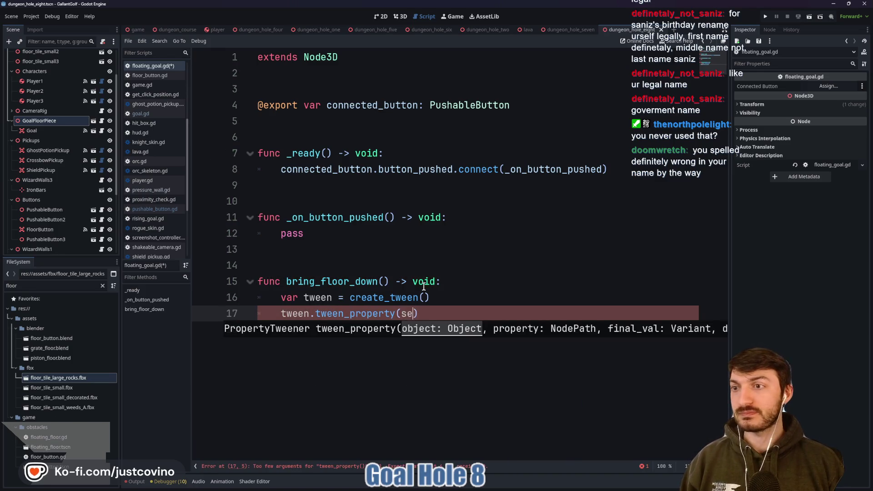
pyautogui.write('lf, :')
pyautogui.press('BackSpace')
pyautogui.write('"global_')
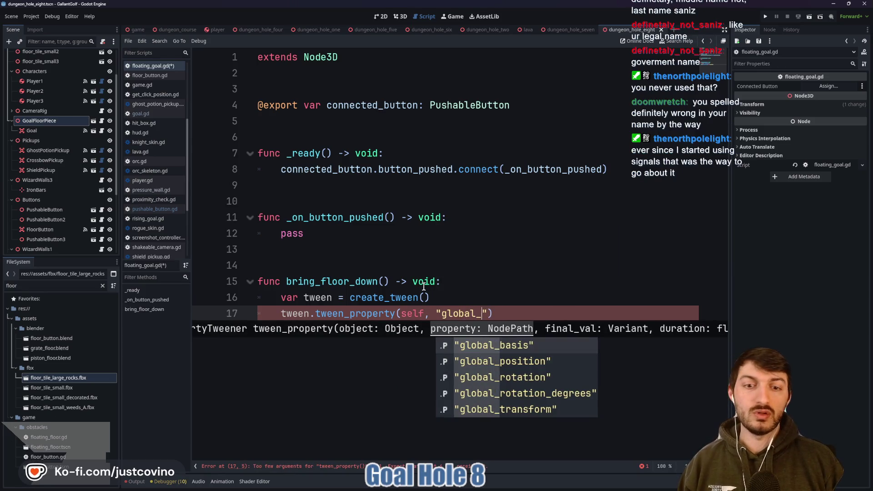
pyautogui.write('position:y')
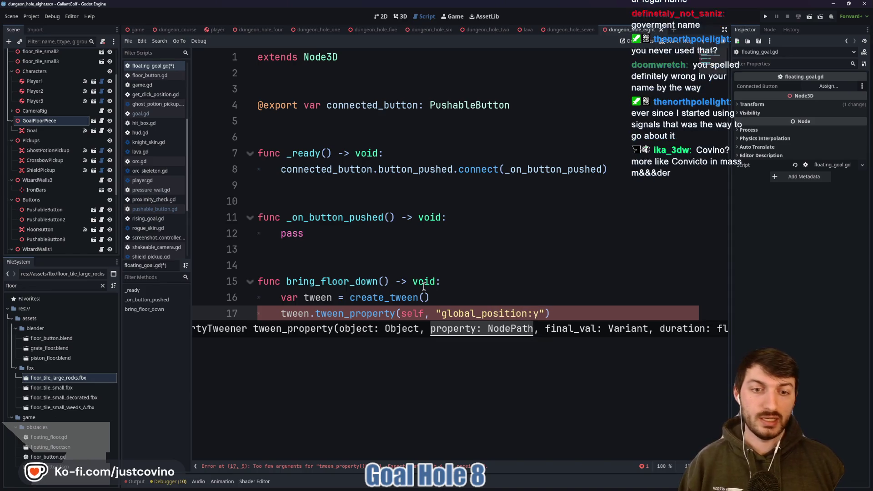
pyautogui.write('", ')
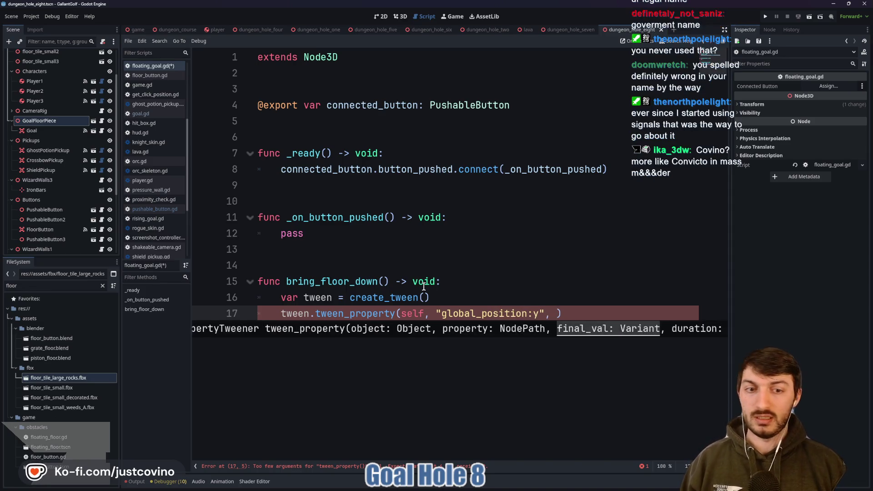
pyautogui.write('DOWN, 2.0')
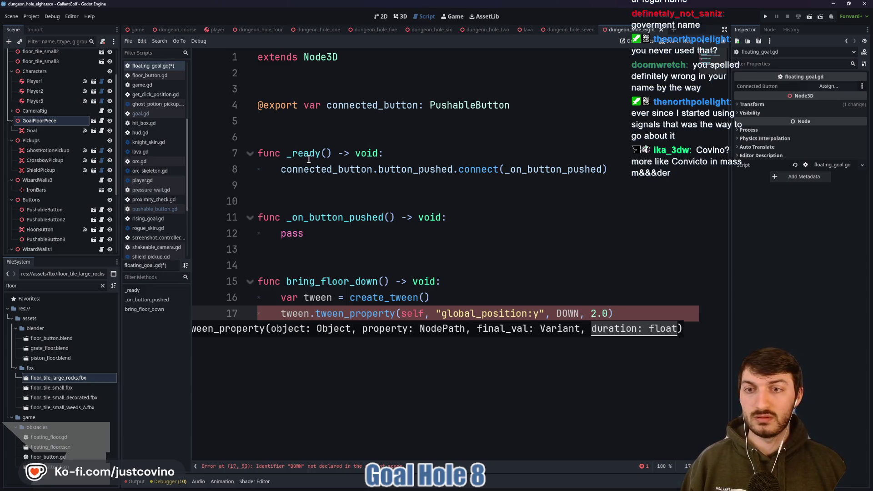
# Start a 'const DOWN: float =' declaration above _ready and save the script
pyautogui.click(303, 135)
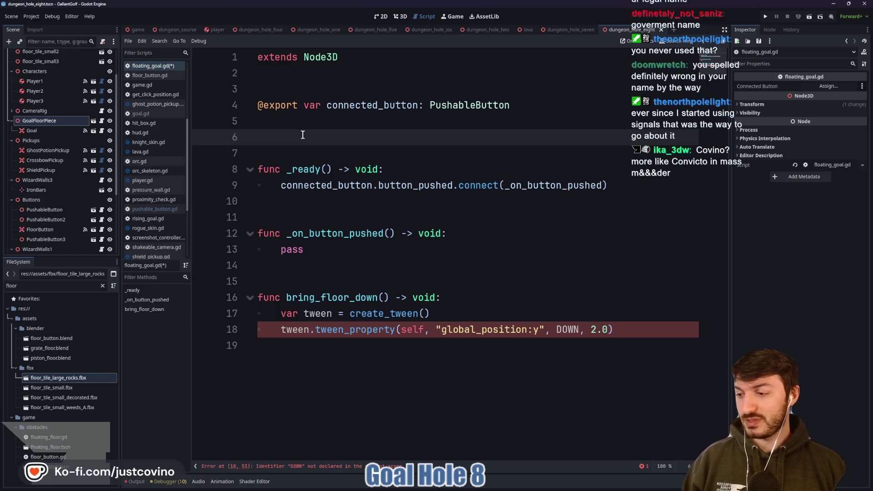
pyautogui.write('con')
pyautogui.press('Return')
pyautogui.write('DOWN')
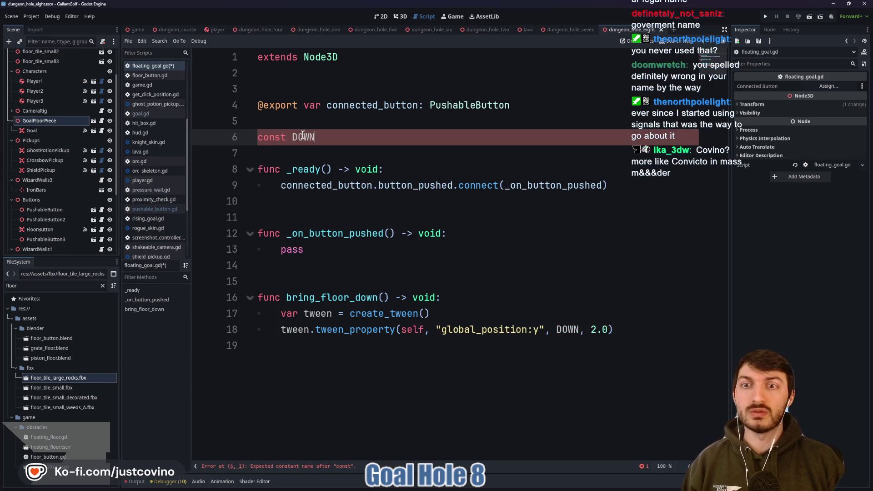
pyautogui.write(': float =')
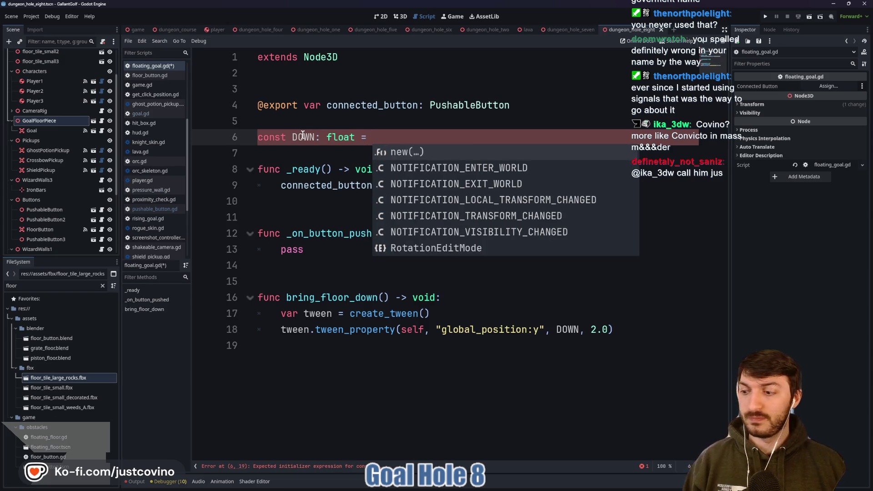
pyautogui.click(394, 125)
pyautogui.hotkey('ctrl', 's')
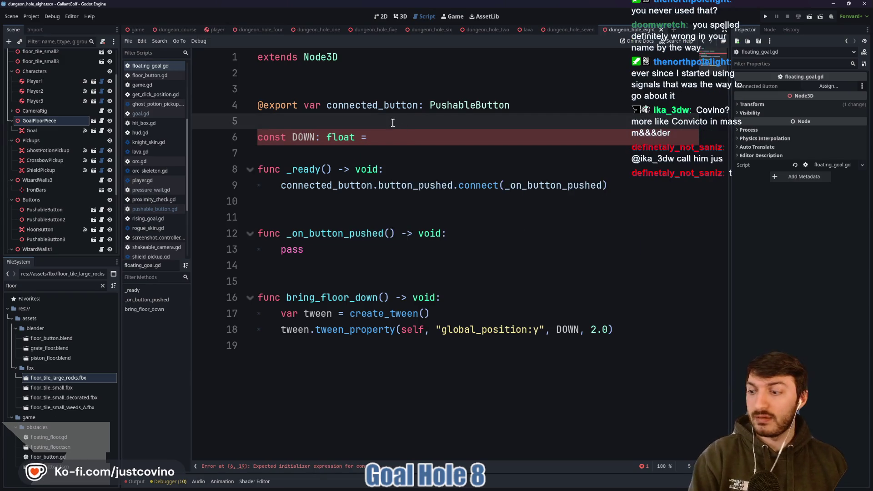
pyautogui.click(402, 17)
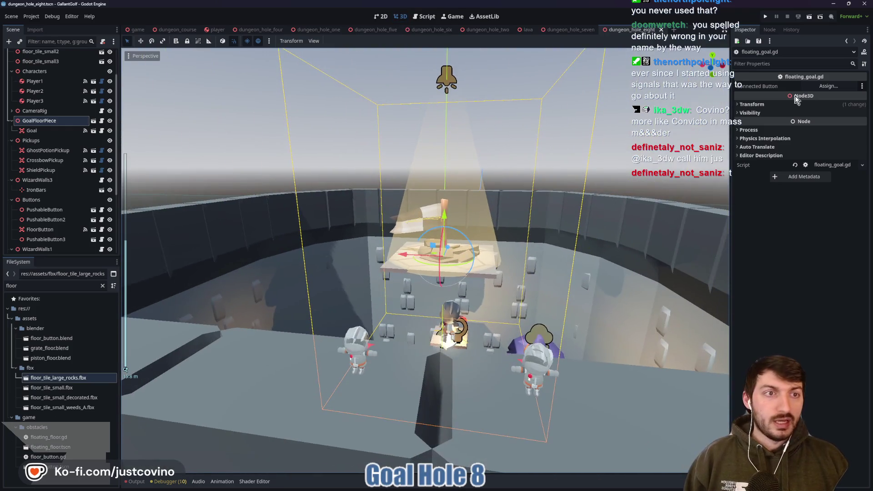
# Declare const UP: float = 14.0 in floating_goal.gd and save
pyautogui.click(796, 105)
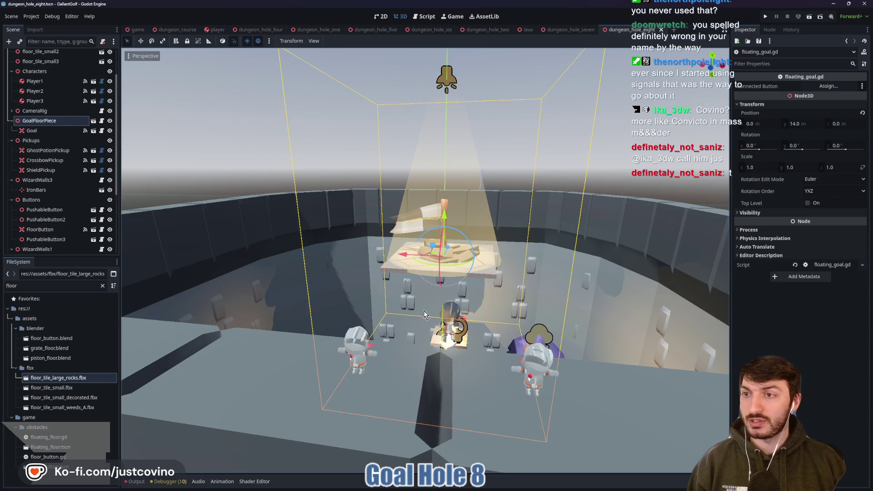
pyautogui.click(102, 121)
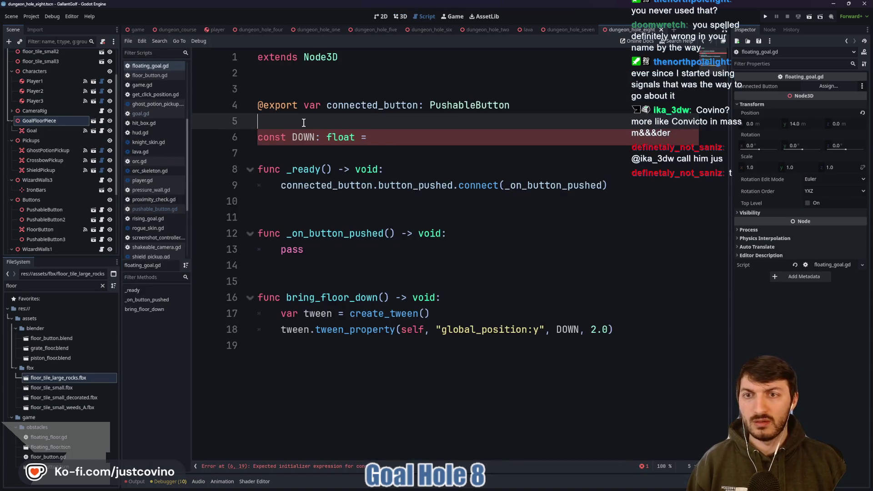
pyautogui.press('Return')
pyautogui.write('const UP')
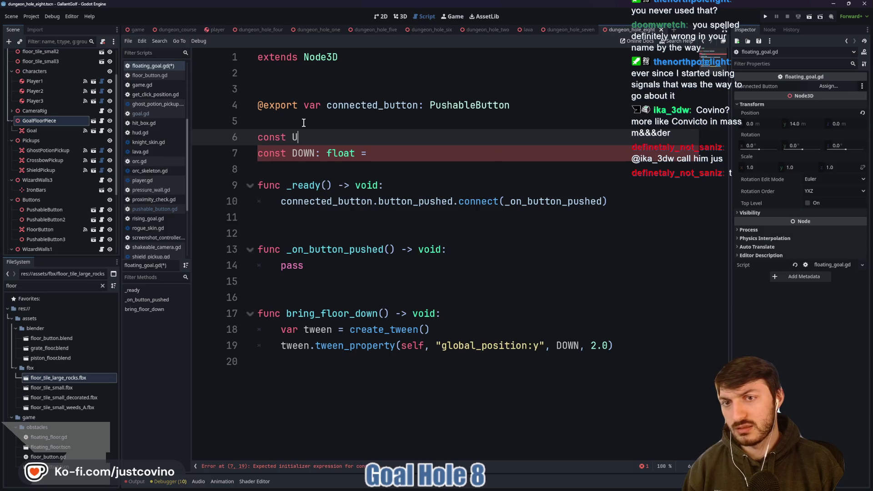
pyautogui.write(': float = ')
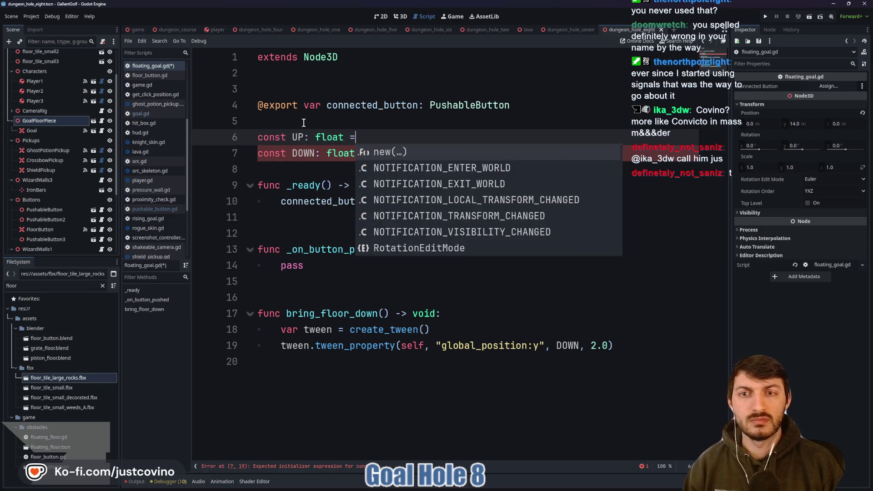
pyautogui.write('1')
pyautogui.press('Down')
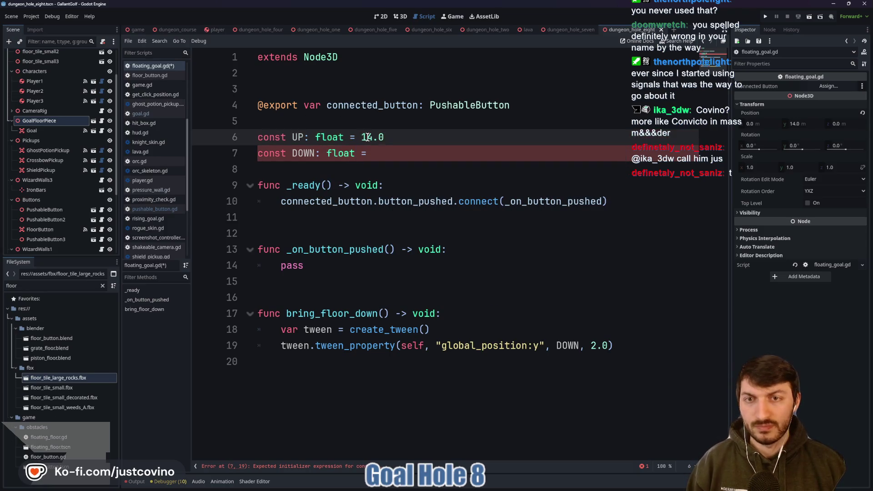
pyautogui.hotkey('ctrl', 's')
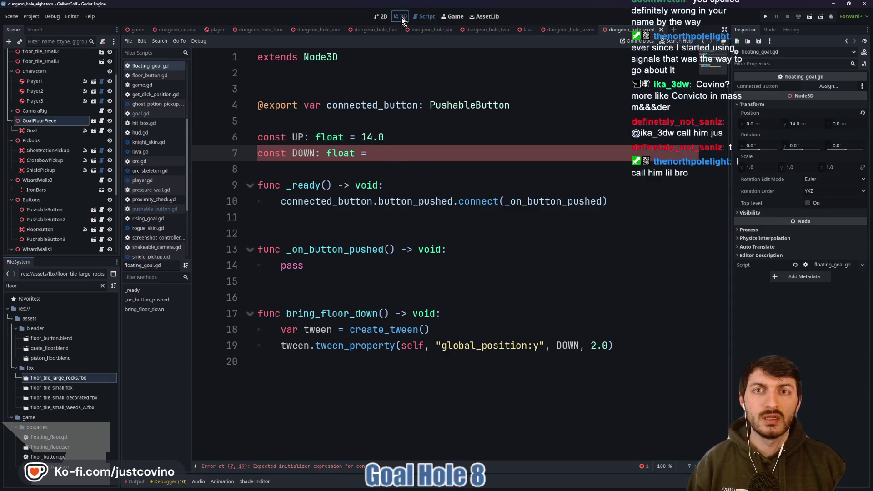
# Drag GoalFloorPiece down in the 3D view to find where it should rest
pyautogui.click(402, 17)
pyautogui.scroll(-3, 492, 224)
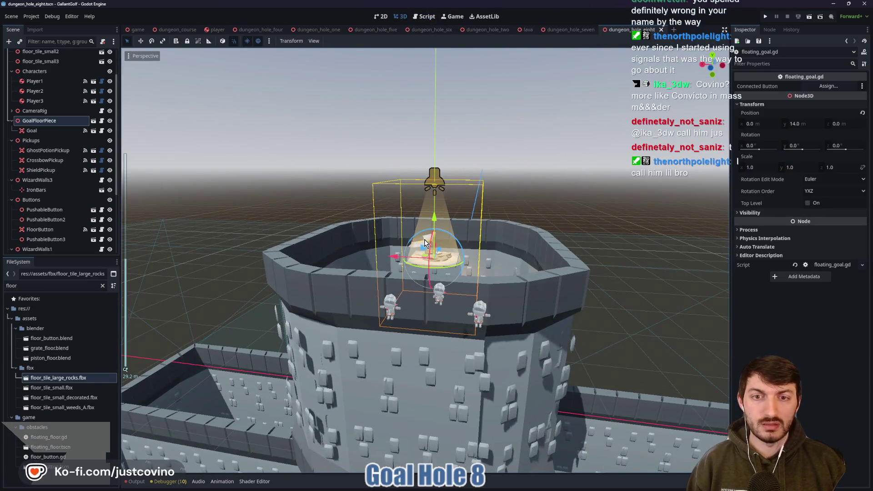
pyautogui.moveTo(435, 217); pyautogui.dragTo(436, 423)
pyautogui.press('f')
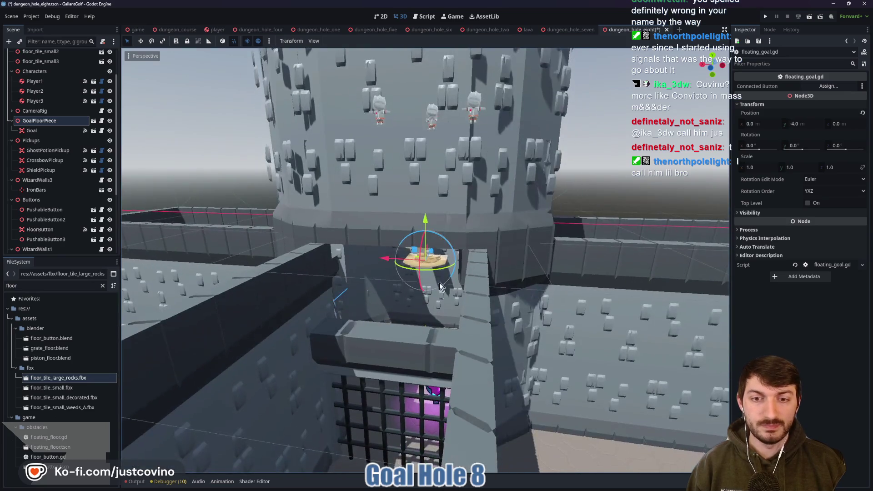
pyautogui.moveTo(423, 226); pyautogui.dragTo(427, 404)
pyautogui.press('f')
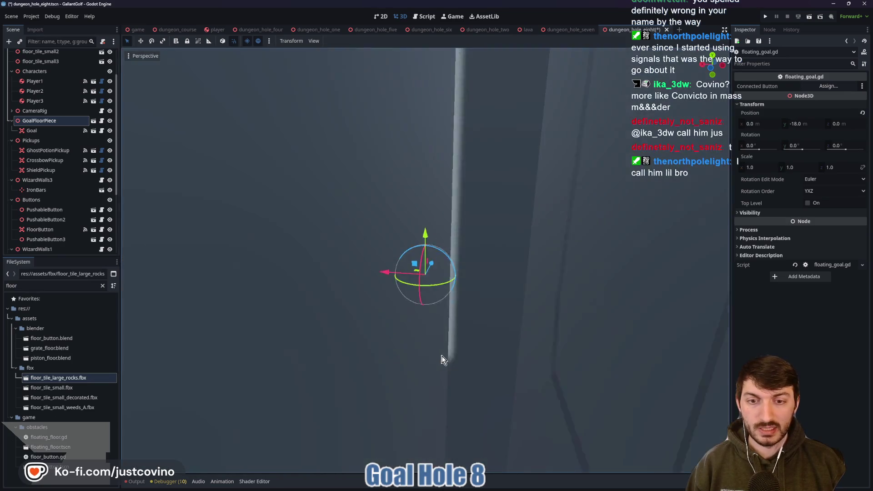
pyautogui.hotkey('shift', 'f')
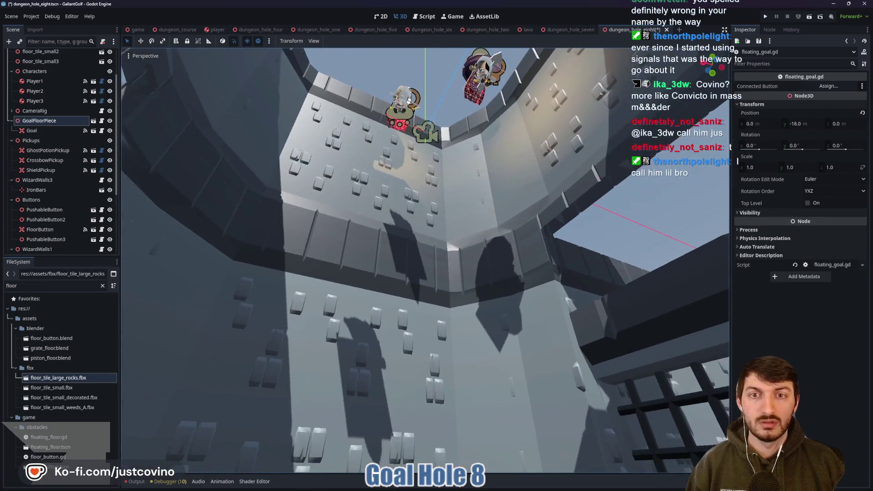
pyautogui.hotkey('shift', 'f')
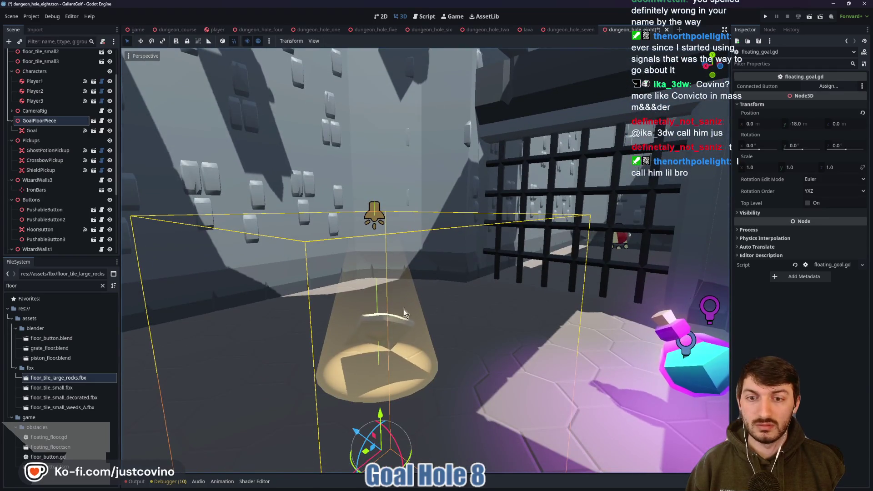
pyautogui.moveTo(381, 413)
pyautogui.mouseDown()
pyautogui.moveTo(379, 286)
pyautogui.moveTo(391, 323)
pyautogui.moveTo(380, 329)
pyautogui.mouseUp()
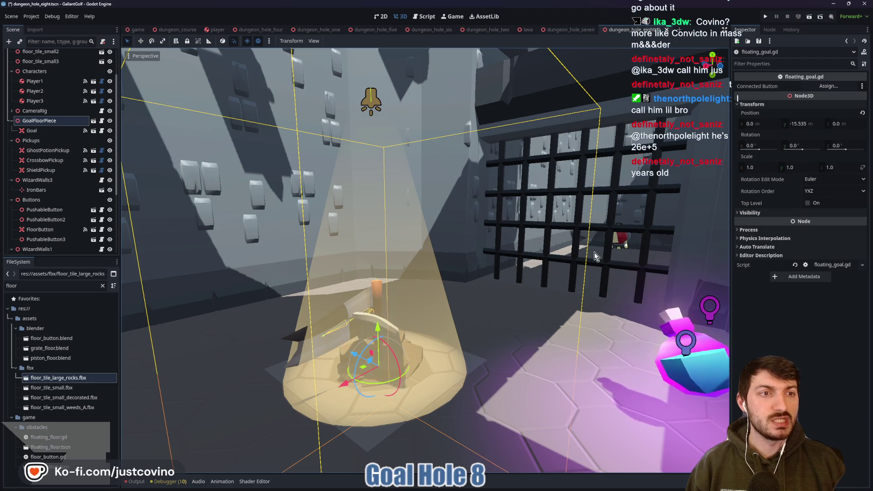
# Set GoalFloorPiece's Position Y to -15.5
pyautogui.click(800, 124)
pyautogui.write('-15.5')
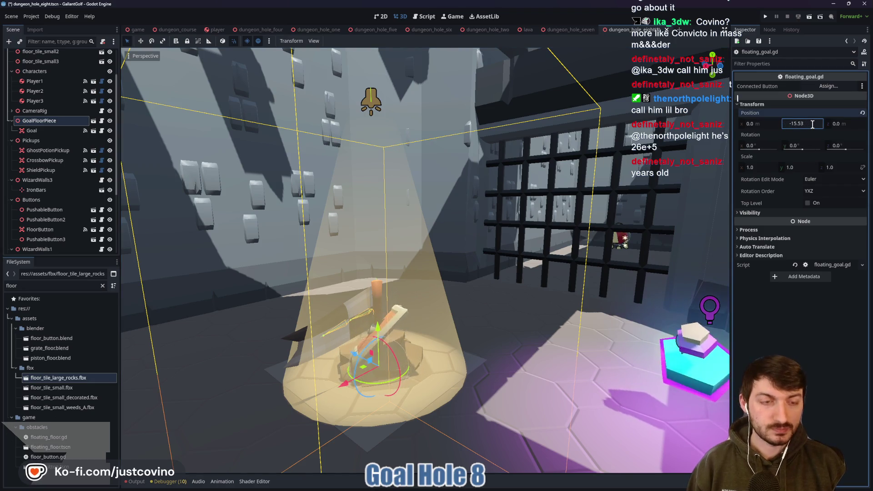
pyautogui.press('Return')
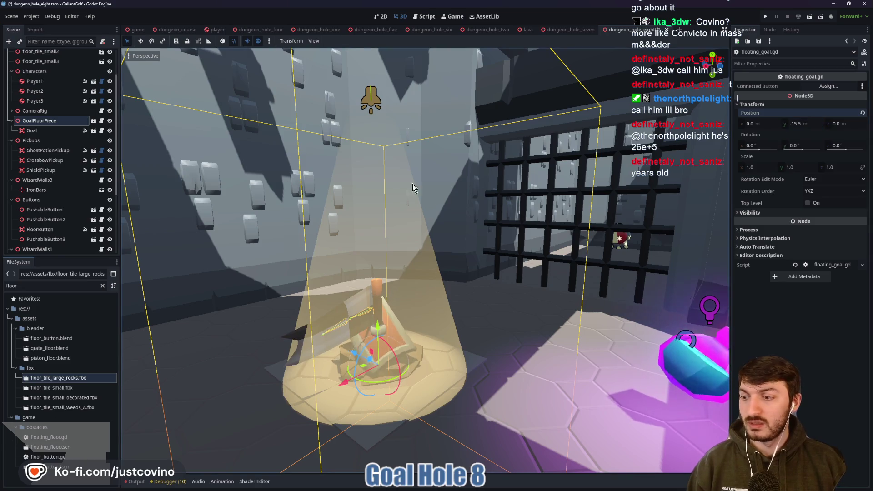
pyautogui.click(93, 121)
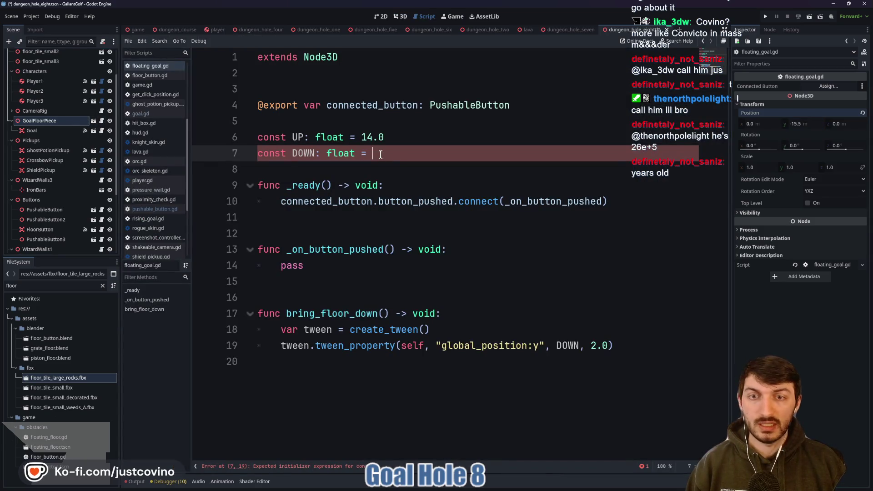
# Set const DOWN to -15.5, save, and add a blank line after the constants
pyautogui.write('-15.5')
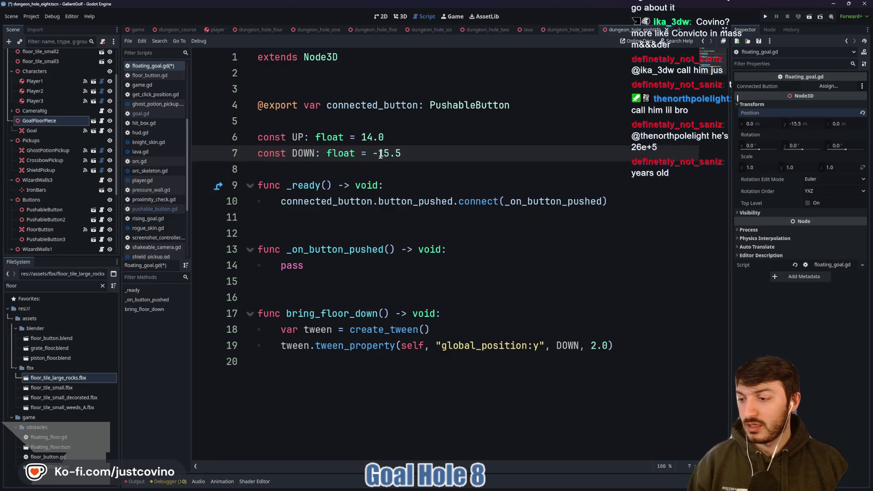
pyautogui.hotkey('ctrl', 's')
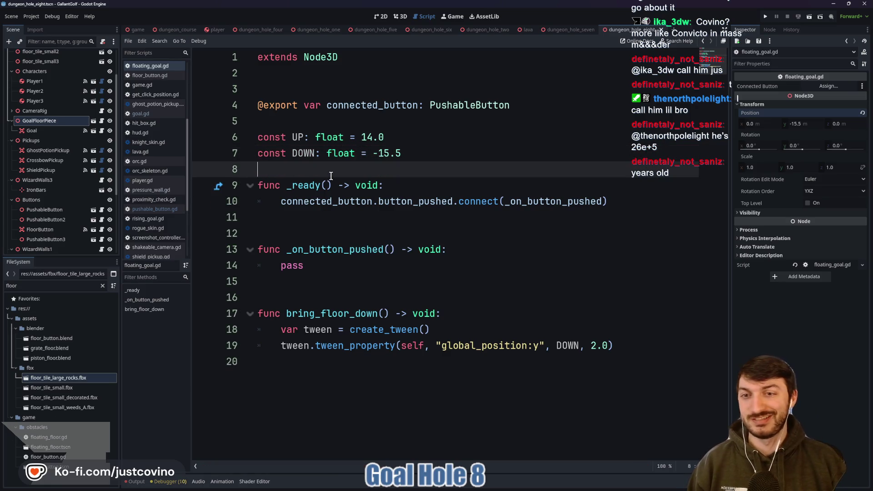
pyautogui.click(330, 172)
pyautogui.press('Return')
pyautogui.hotkey('ctrl', 's')
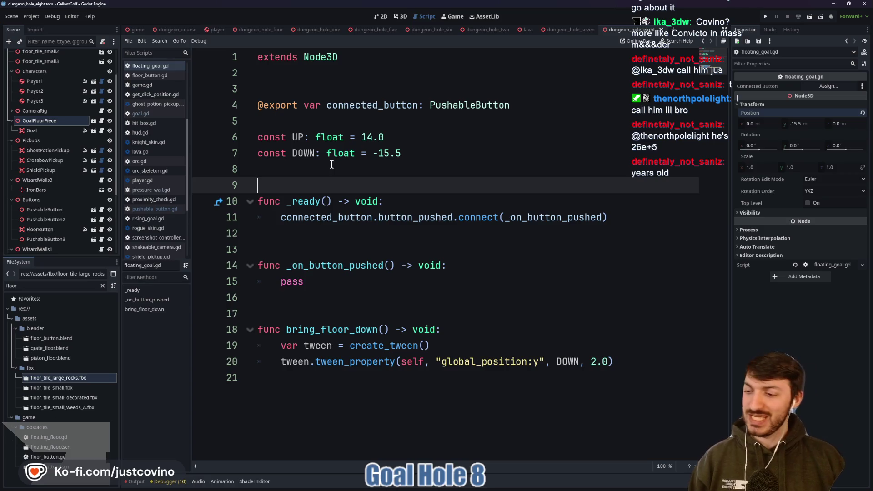
pyautogui.click(332, 170)
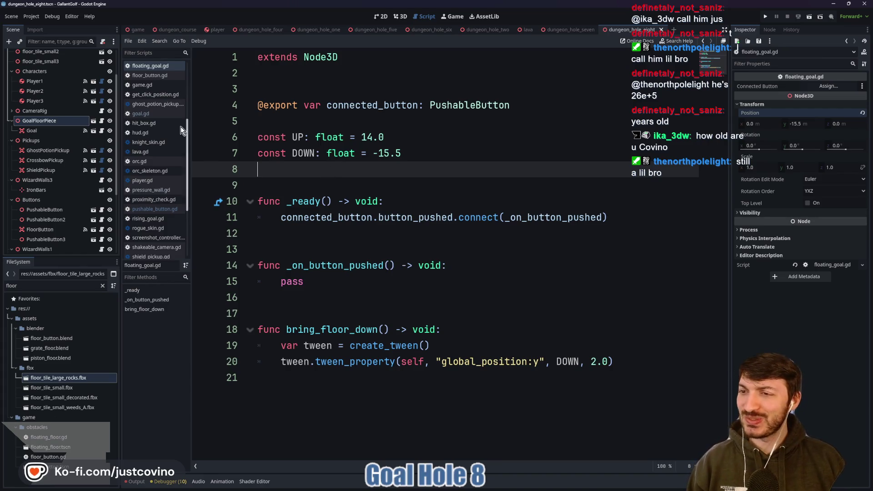
pyautogui.click(319, 185)
pyautogui.click(344, 242)
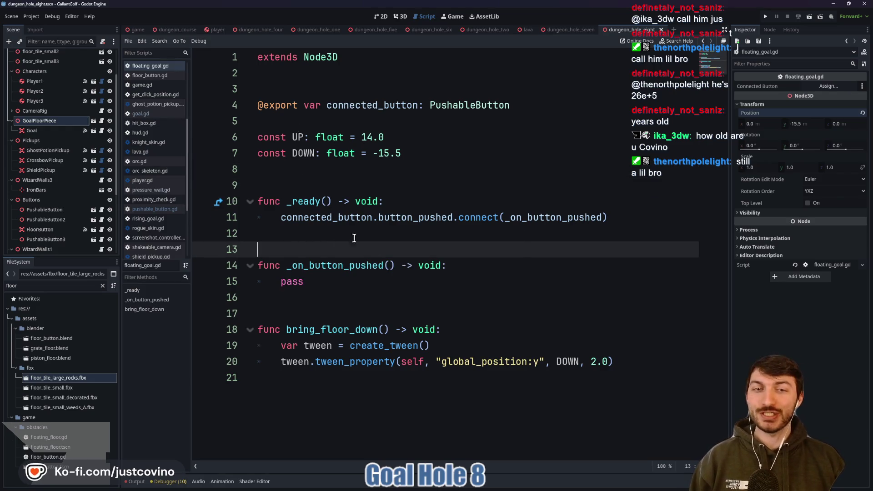
pyautogui.click(339, 183)
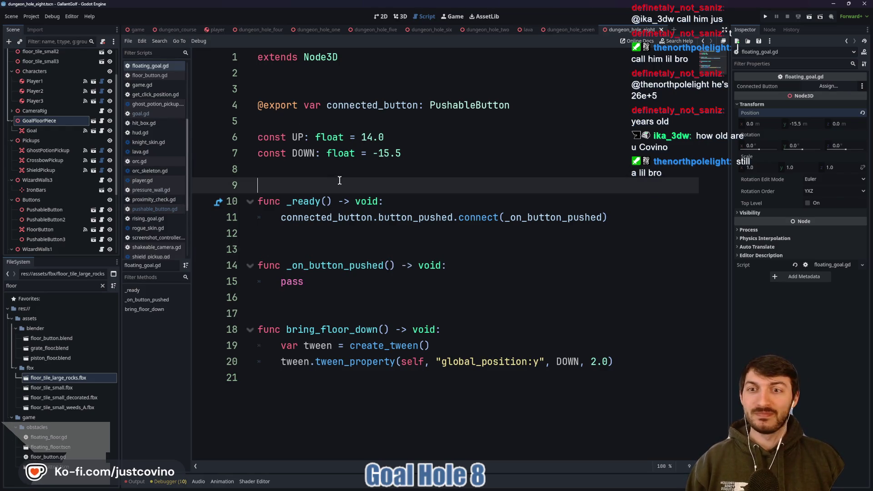
# Restore GoalFloorPiece to Y 14.0, assign PushableButton3 as its Connected Button, and save
pyautogui.click(400, 16)
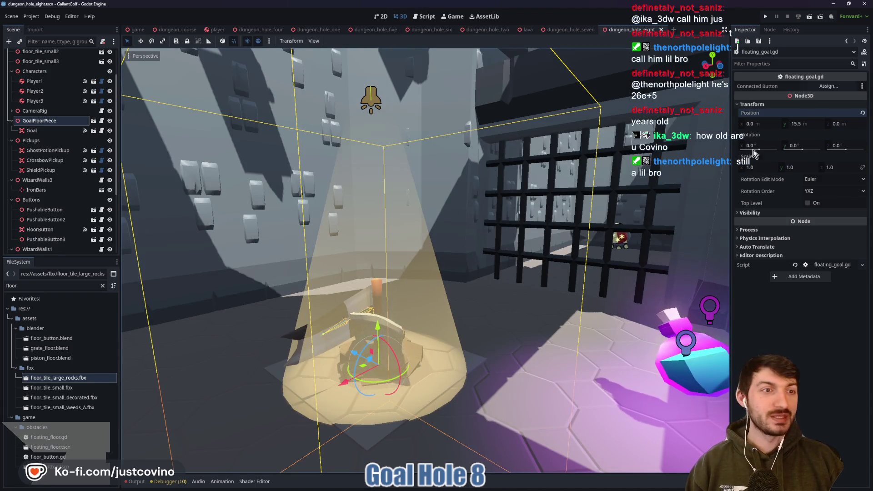
pyautogui.hotkey('ctrl', 'F3')
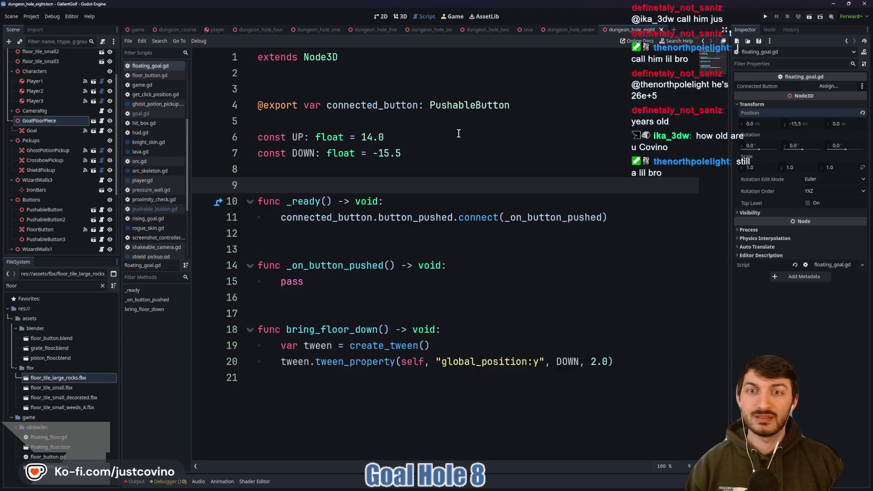
pyautogui.click(806, 124)
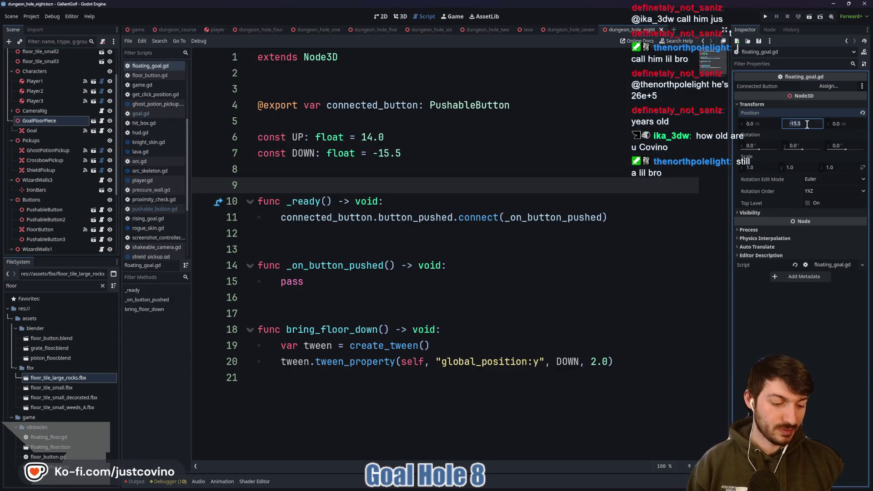
pyautogui.press('Escape')
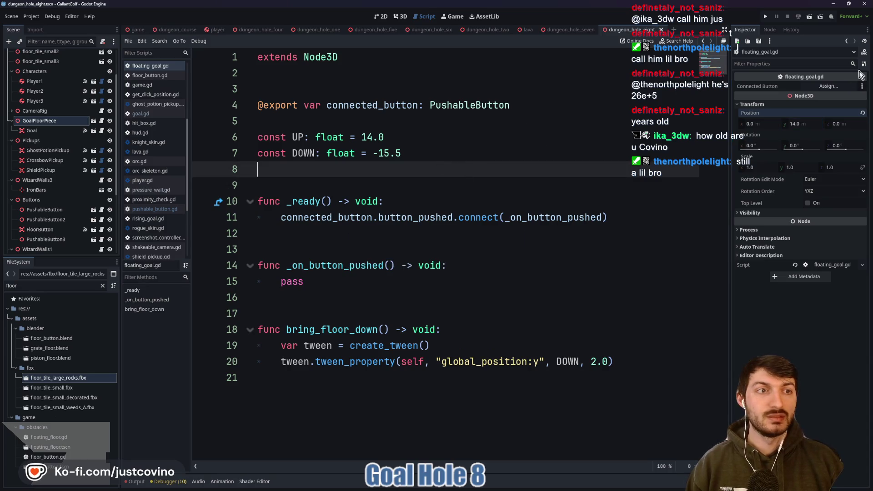
pyautogui.click(829, 86)
pyautogui.click(427, 198)
pyautogui.click(410, 354)
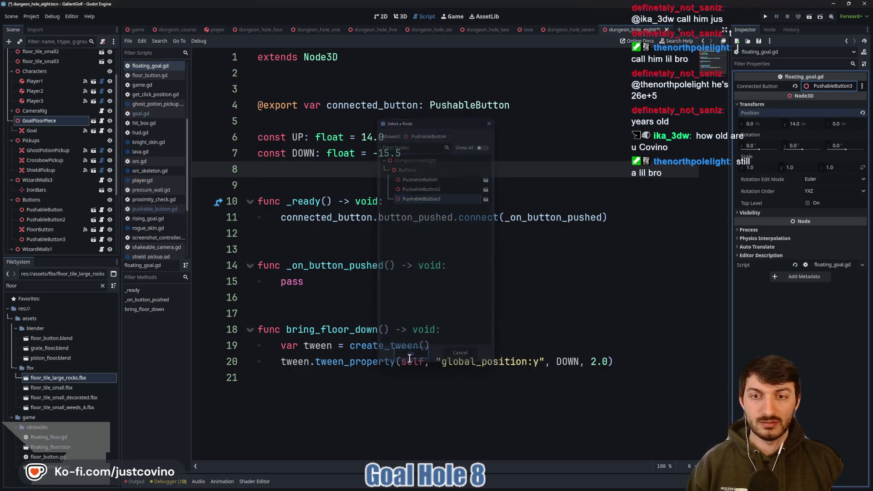
pyautogui.click(407, 233)
pyautogui.hotkey('ctrl', 's')
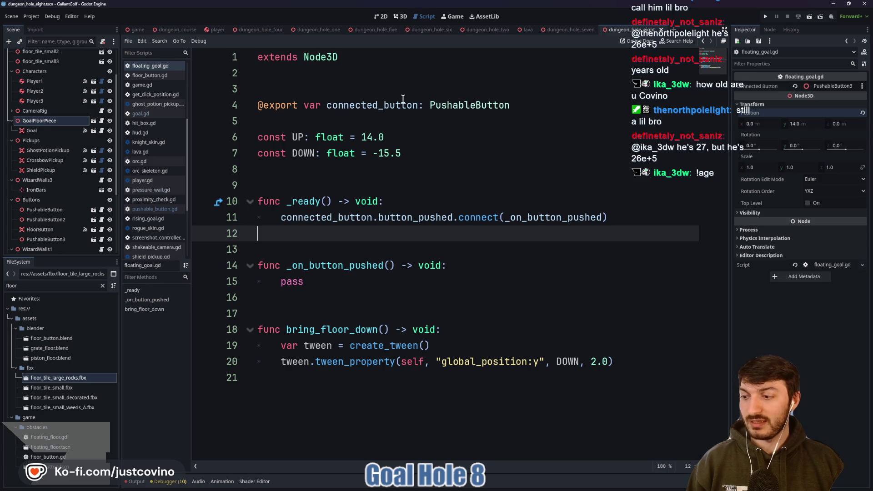
pyautogui.click(398, 16)
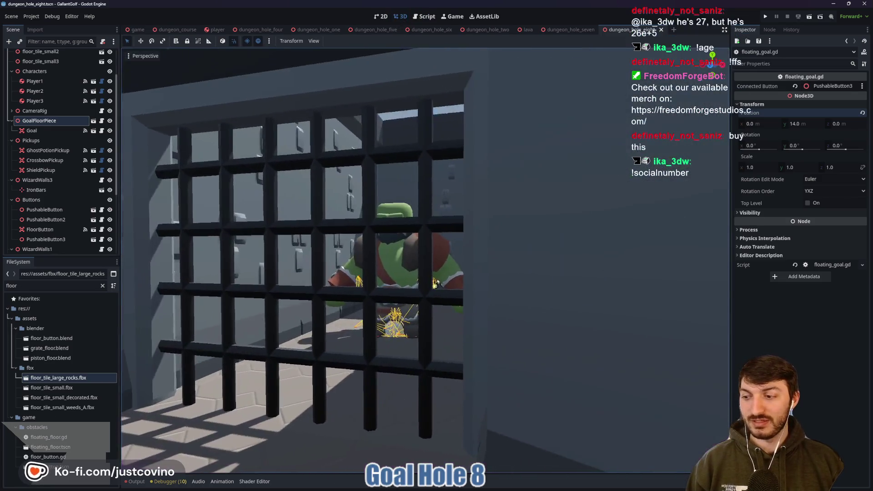
# Select PushableButton3 down the shaft and frame the view on it to inspect it
pyautogui.moveTo(400, 284); pyautogui.dragTo(400, 284)
pyautogui.click(401, 281)
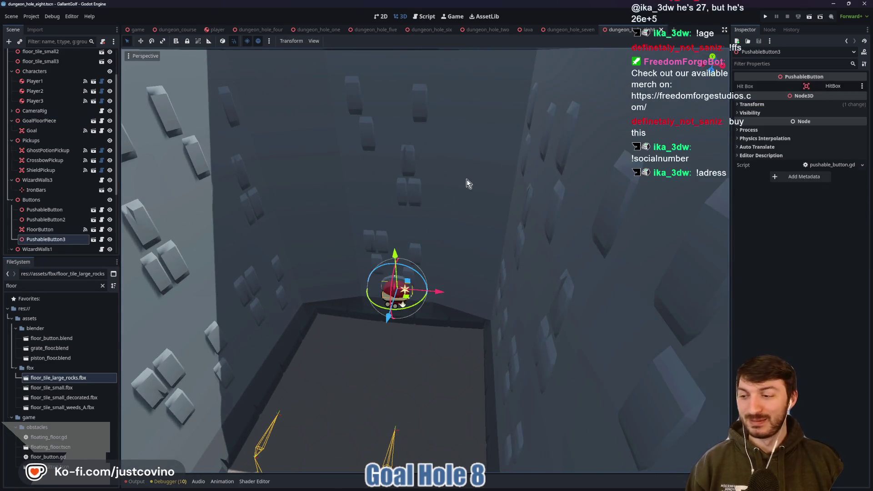
pyautogui.moveTo(488, 175); pyautogui.dragTo(488, 175)
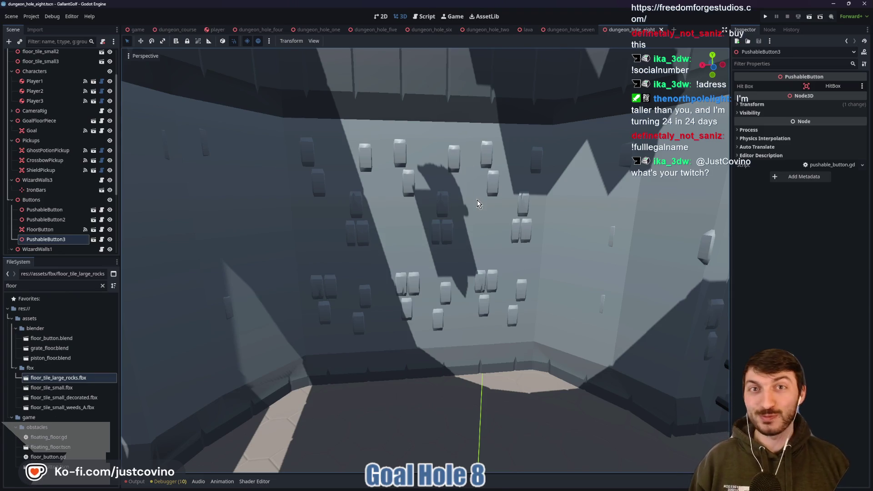
pyautogui.press('f')
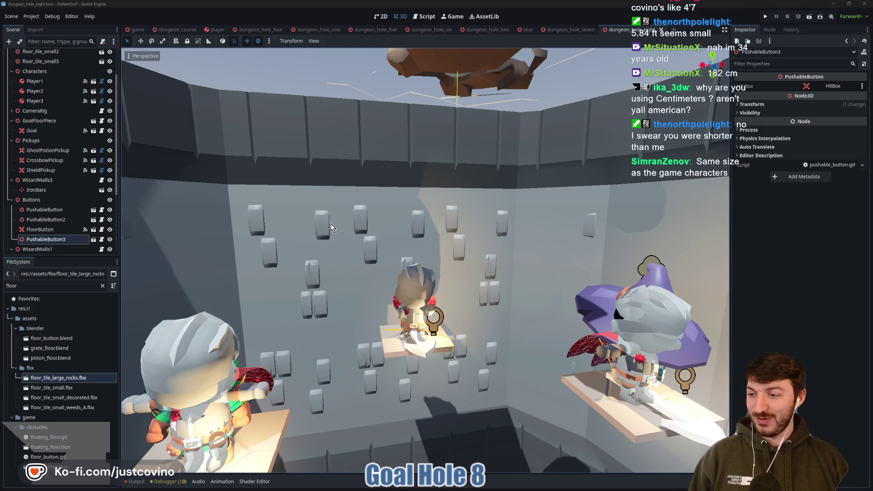
# Fly the view around the iron-bar gate and PushableButton3 on the ledge above it
pyautogui.moveTo(331, 224); pyautogui.dragTo(337, 215)
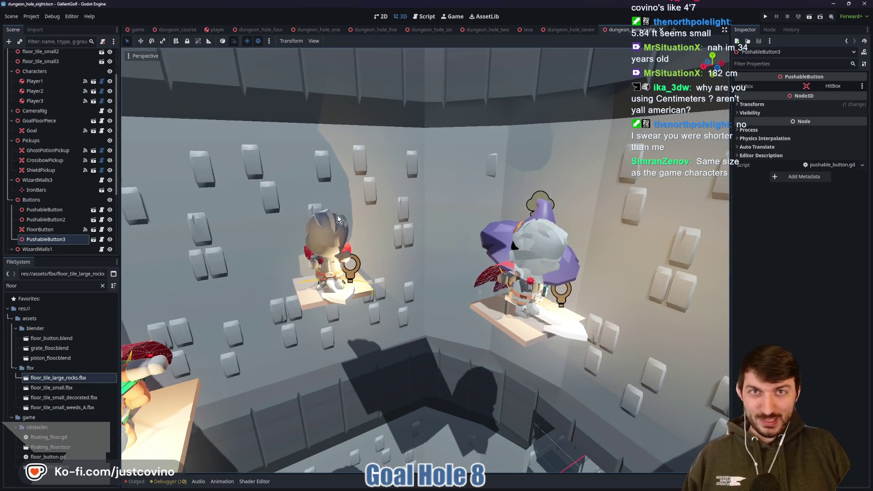
pyautogui.moveTo(337, 214); pyautogui.dragTo(331, 193)
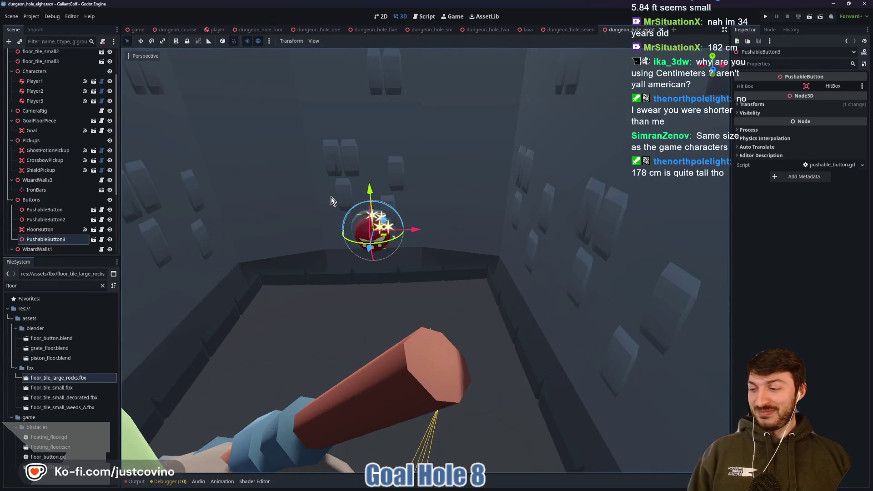
pyautogui.moveTo(484, 202); pyautogui.dragTo(487, 208)
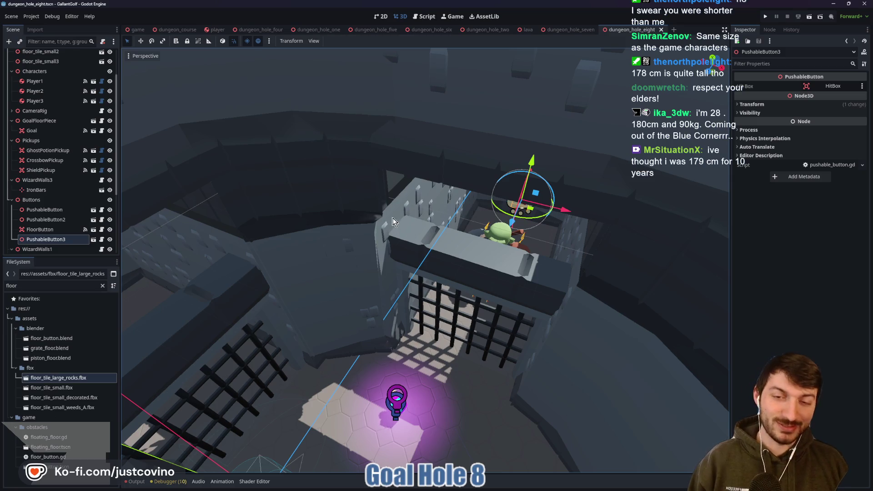
pyautogui.moveTo(325, 227); pyautogui.dragTo(325, 227)
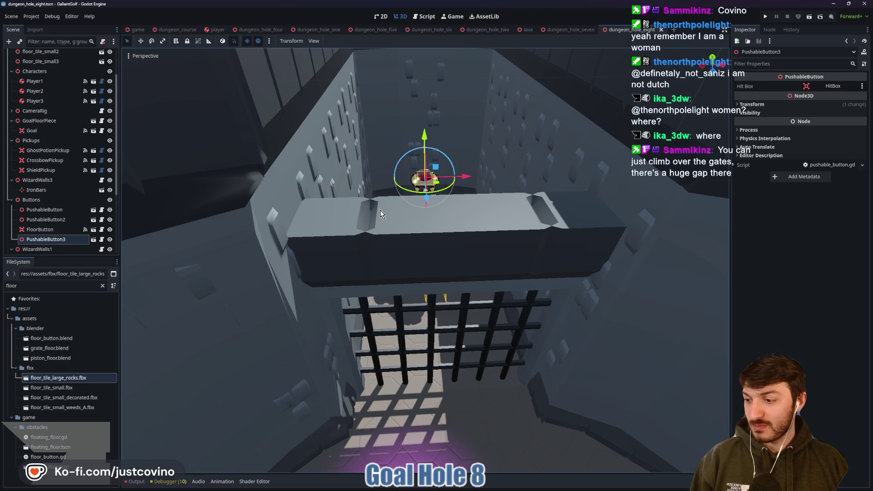
pyautogui.moveTo(388, 227)
pyautogui.mouseDown()
pyautogui.moveTo(409, 204)
pyautogui.moveTo(627, 95)
pyautogui.moveTo(491, 160)
pyautogui.mouseUp()
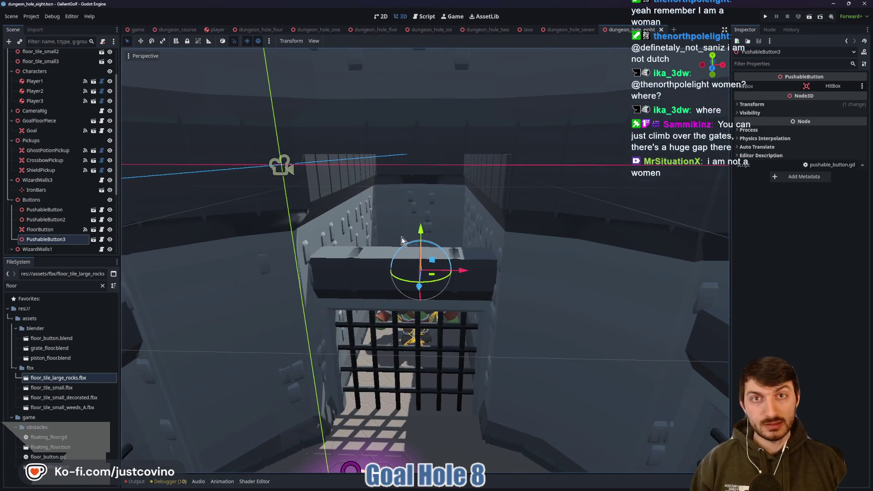
pyautogui.scroll(2, 485, 221)
pyautogui.moveTo(485, 222)
pyautogui.mouseDown()
pyautogui.moveTo(485, 195)
pyautogui.moveTo(473, 237)
pyautogui.moveTo(473, 181)
pyautogui.mouseUp()
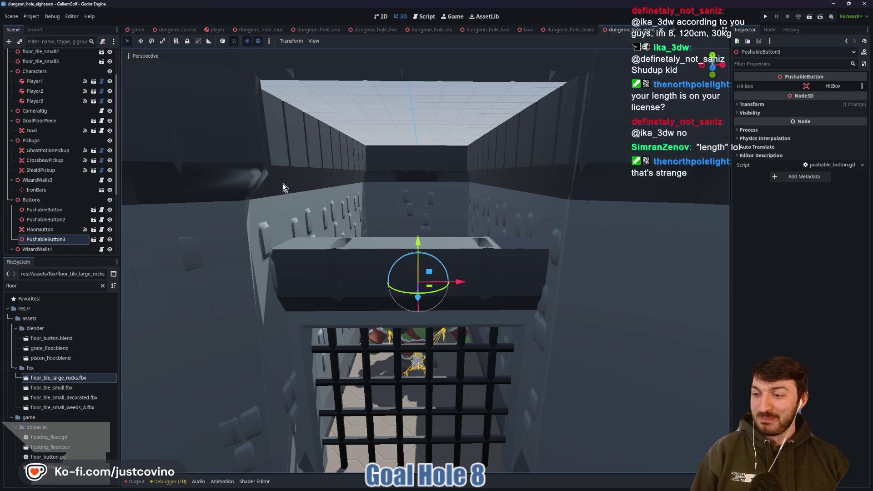
pyautogui.moveTo(417, 169); pyautogui.dragTo(427, 195)
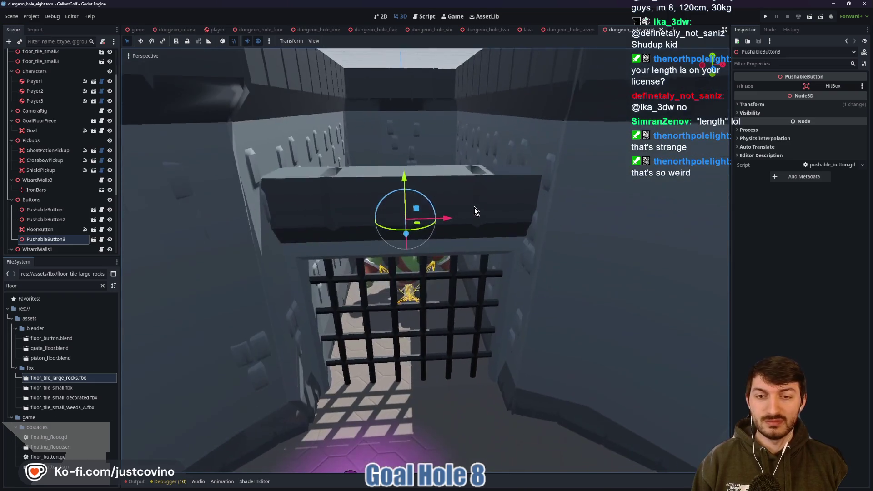
# Save the dungeon_hole_eight scene and run the project with F5
pyautogui.hotkey('ctrl', 's')
pyautogui.moveTo(493, 286); pyautogui.dragTo(454, 345)
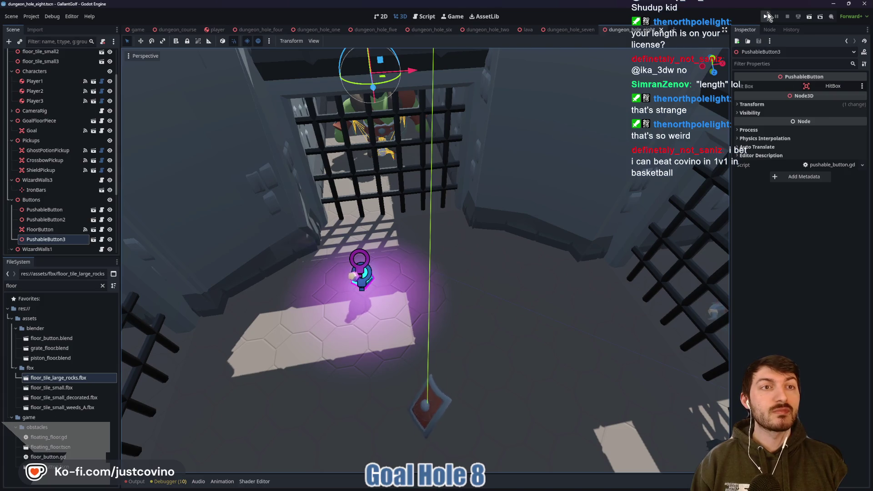
pyautogui.press('F5')
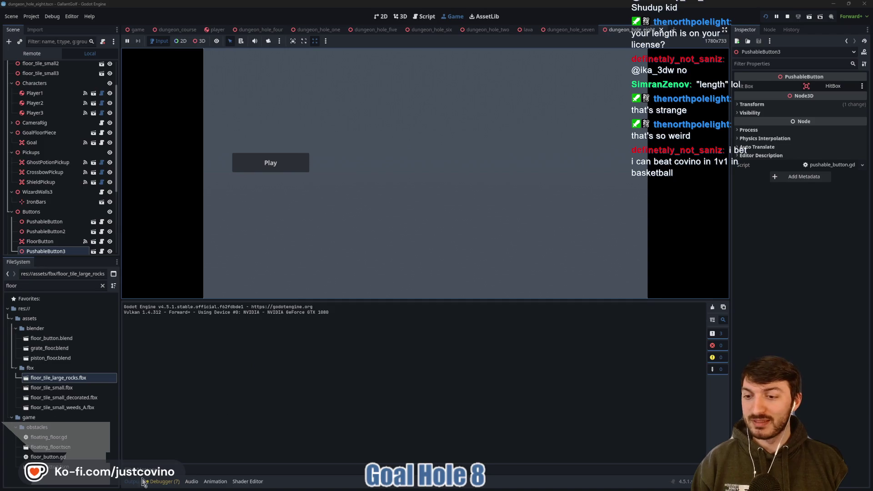
# Hide the output log and start The Drop. level from the level select screen
pyautogui.click(132, 481)
pyautogui.click(253, 245)
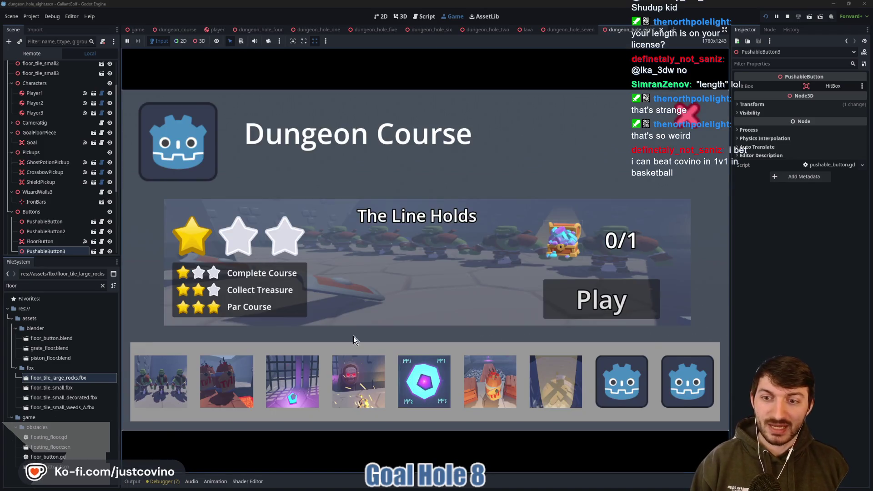
pyautogui.click(635, 381)
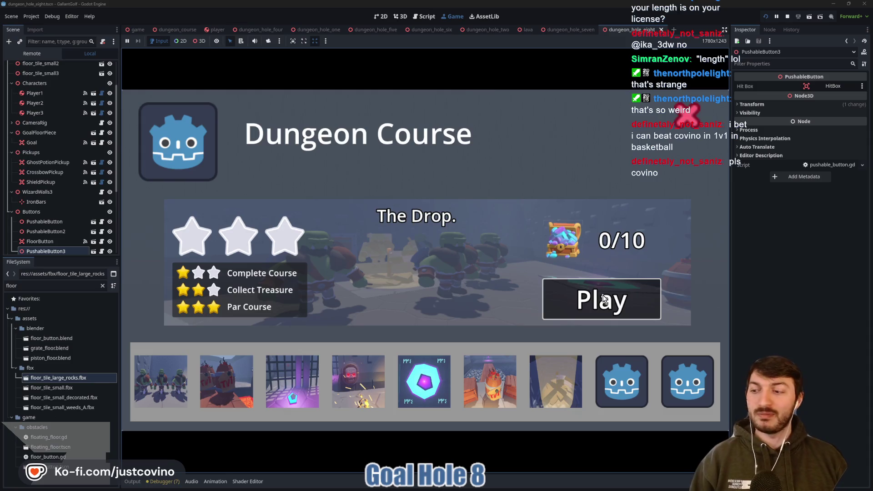
pyautogui.click(604, 298)
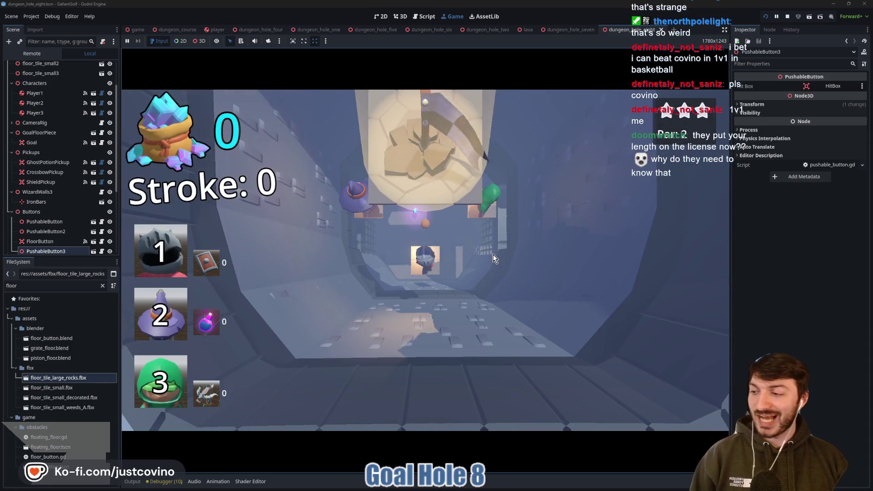
# Take the opening shots, driving the ball up the tunnel and out of the grated chamber
pyautogui.moveTo(428, 274); pyautogui.dragTo(439, 328)
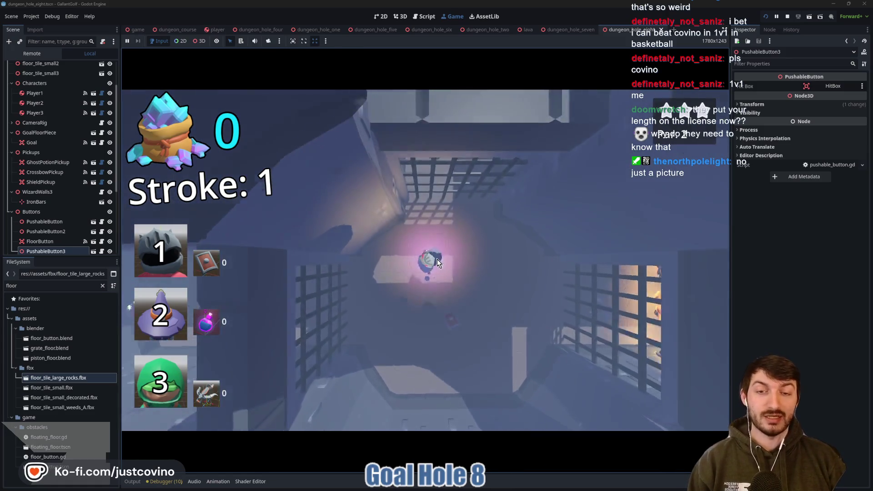
pyautogui.moveTo(439, 284); pyautogui.dragTo(395, 170)
pyautogui.moveTo(456, 313); pyautogui.dragTo(472, 342)
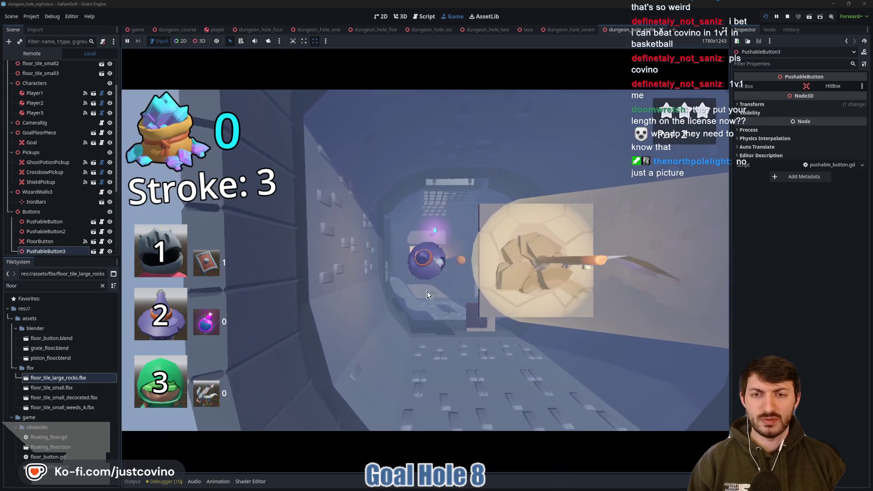
pyautogui.click(432, 351)
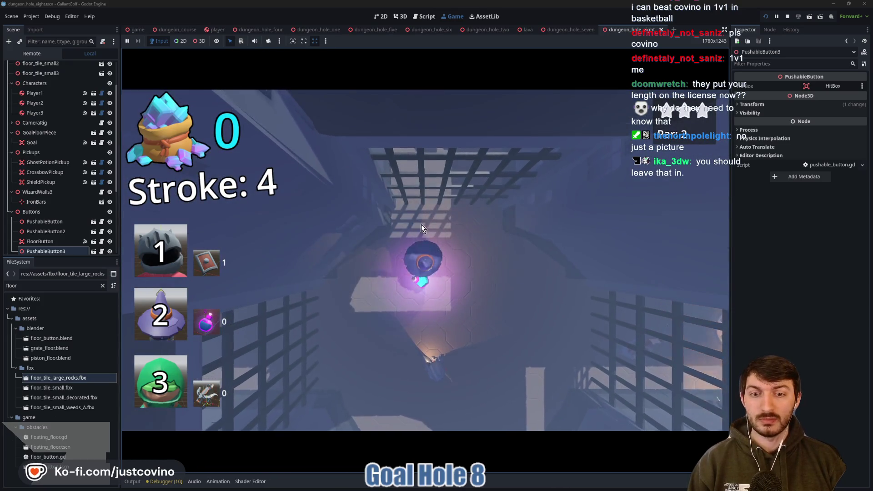
pyautogui.click(554, 112)
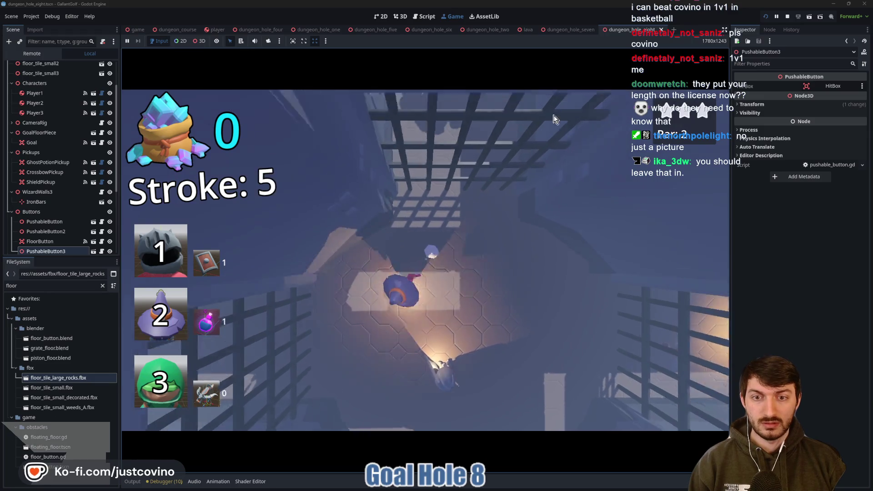
pyautogui.click(497, 335)
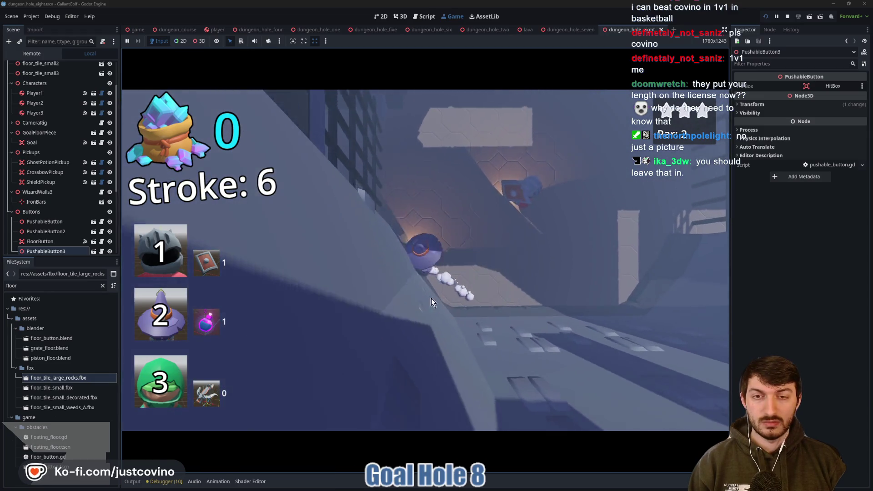
pyautogui.click(430, 294)
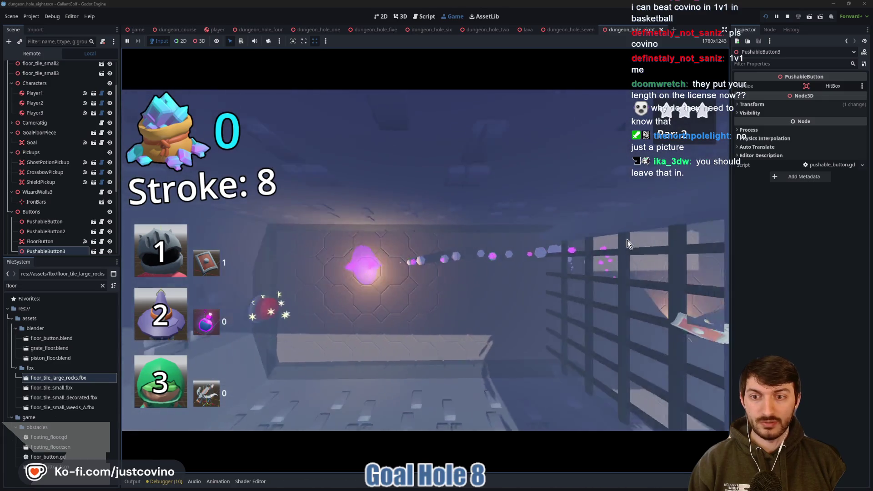
pyautogui.click(487, 209)
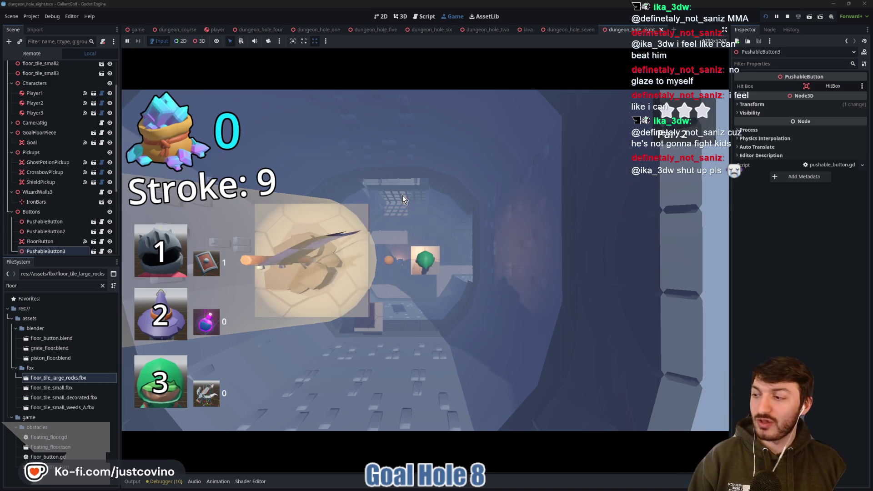
# Keep shooting toward the red button and fire traps, then pause and stop the playtest
pyautogui.click(432, 258)
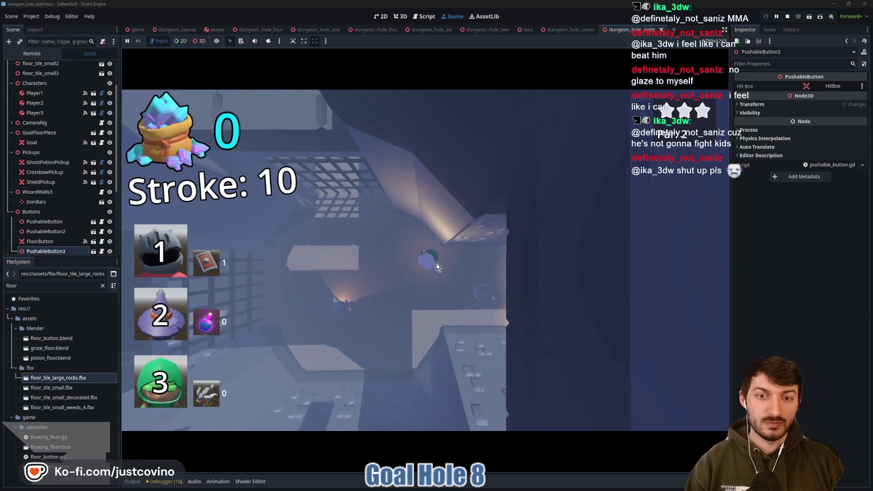
pyautogui.click(386, 234)
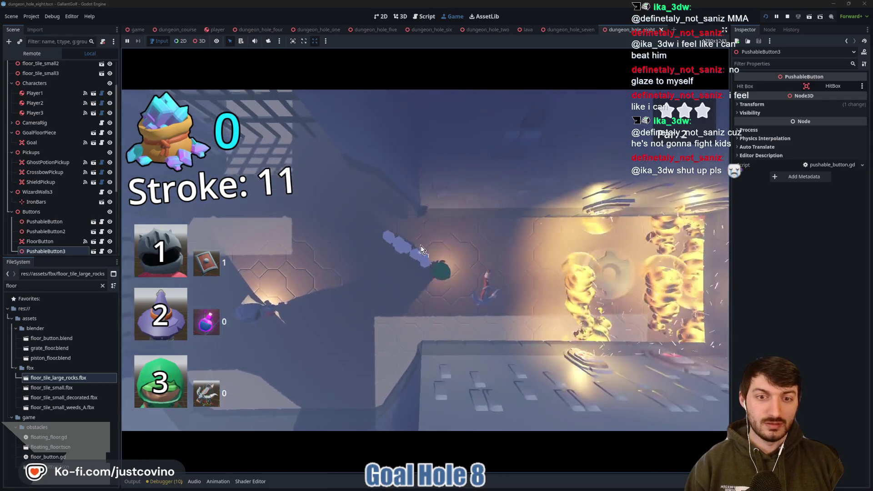
pyautogui.click(429, 269)
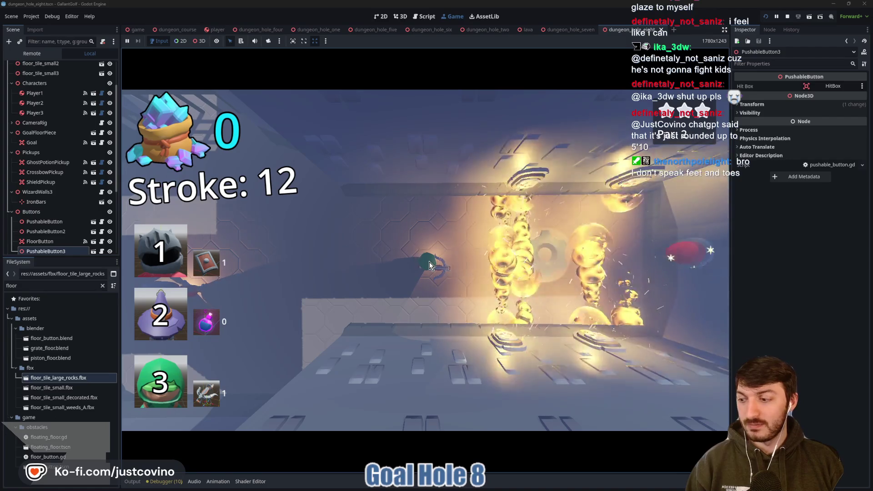
pyautogui.rightClick(385, 271)
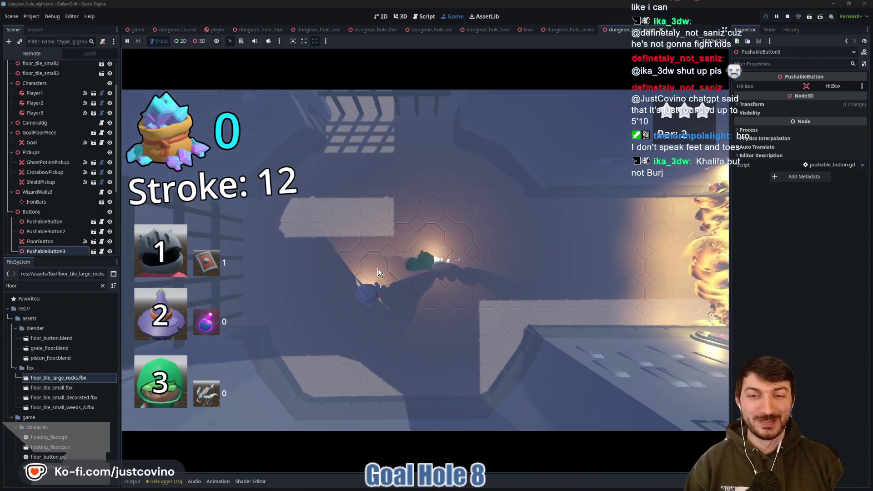
pyautogui.click(389, 269)
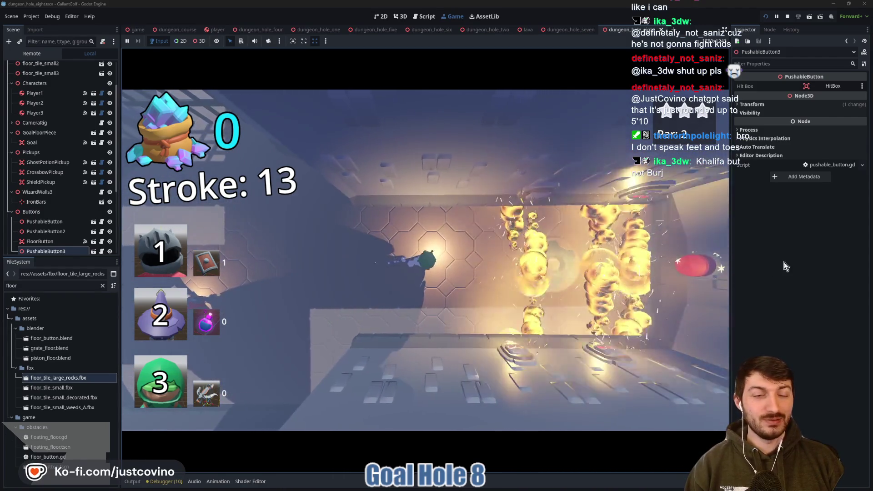
pyautogui.click(778, 16)
pyautogui.click(787, 16)
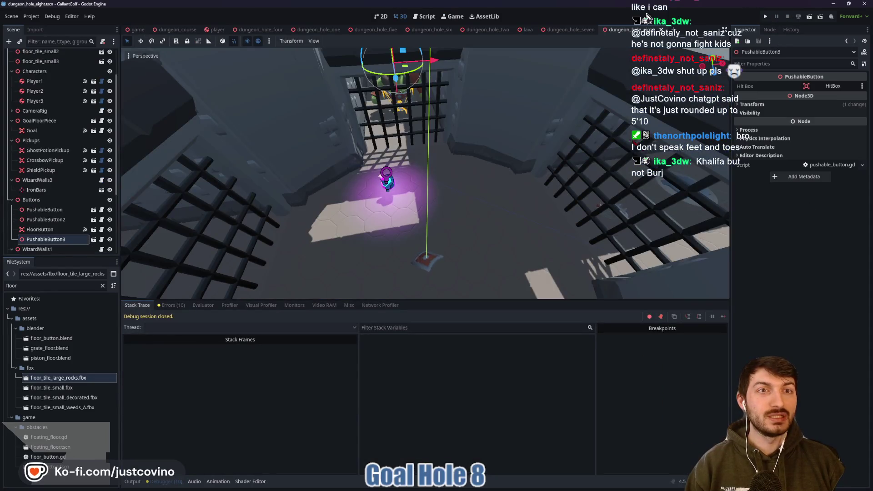
# Raise PushableButton2 by 0.4 to Y -13.4, save the scene, and run the game again
pyautogui.press('f')
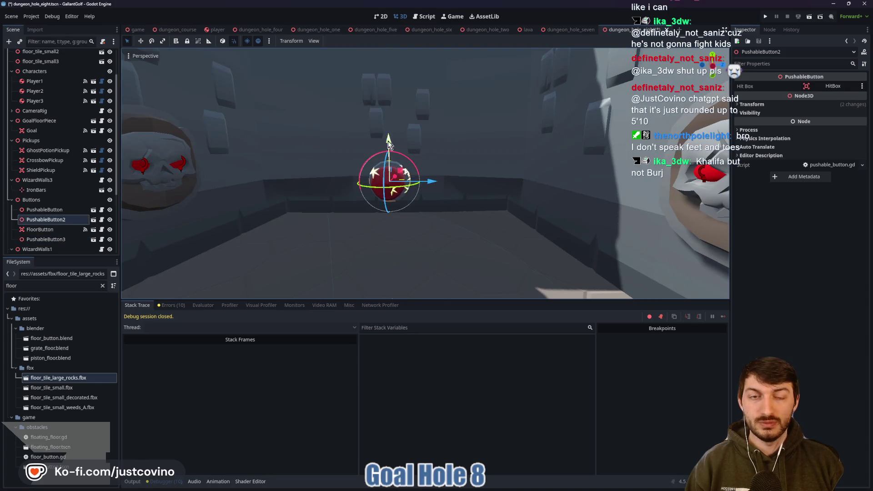
pyautogui.click(752, 105)
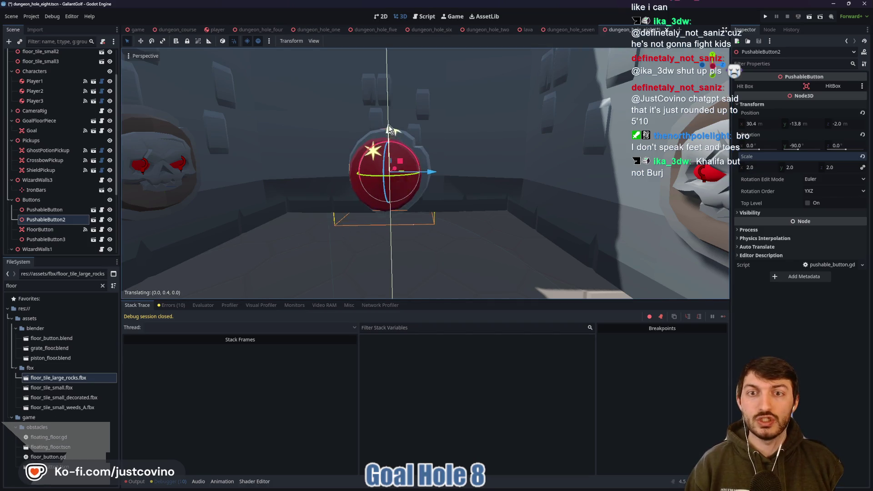
pyautogui.scroll(5, 508, 163)
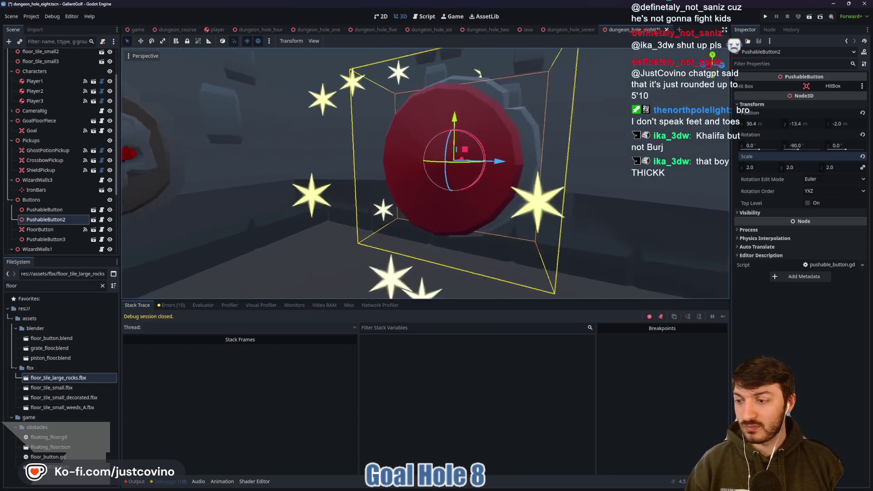
pyautogui.press('f')
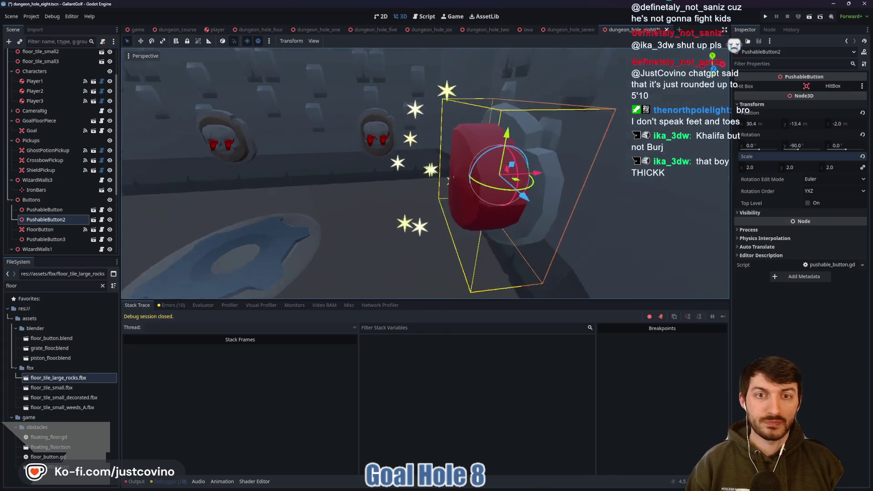
pyautogui.hotkey('ctrl', 's')
pyautogui.click(766, 16)
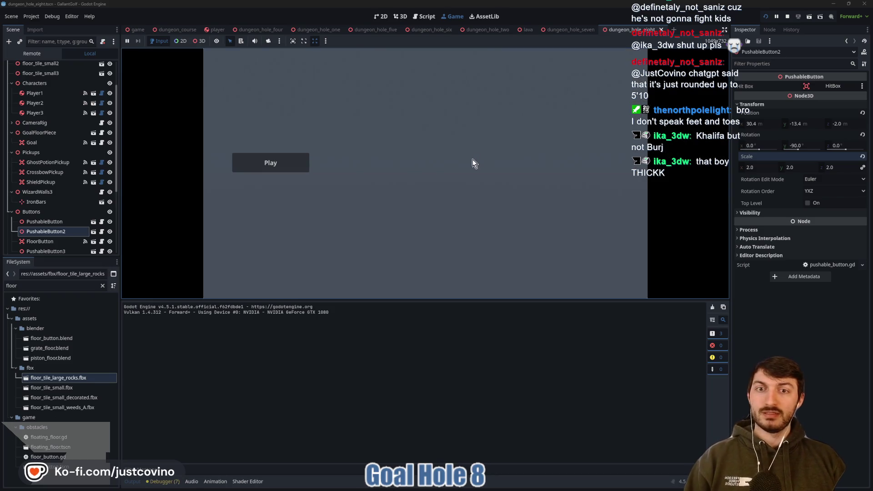
# Hide the output log and start The Drop. level from the level select screen
pyautogui.click(279, 165)
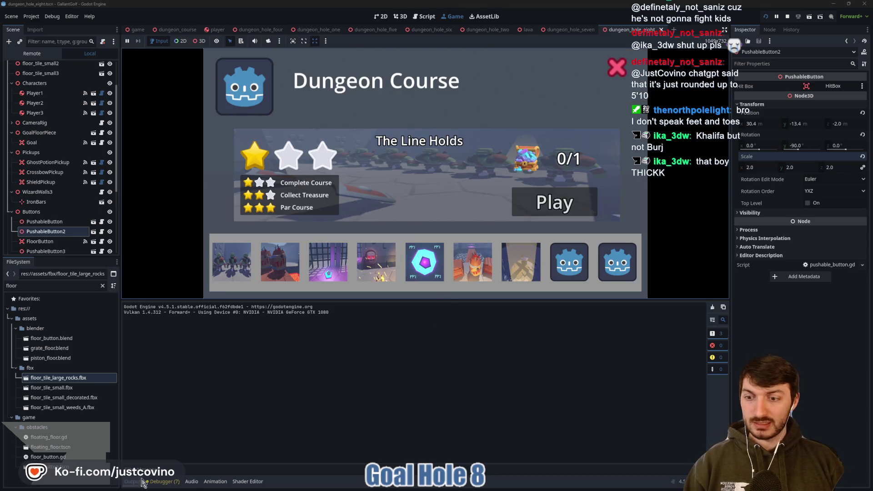
pyautogui.click(142, 482)
pyautogui.click(623, 391)
pyautogui.click(604, 301)
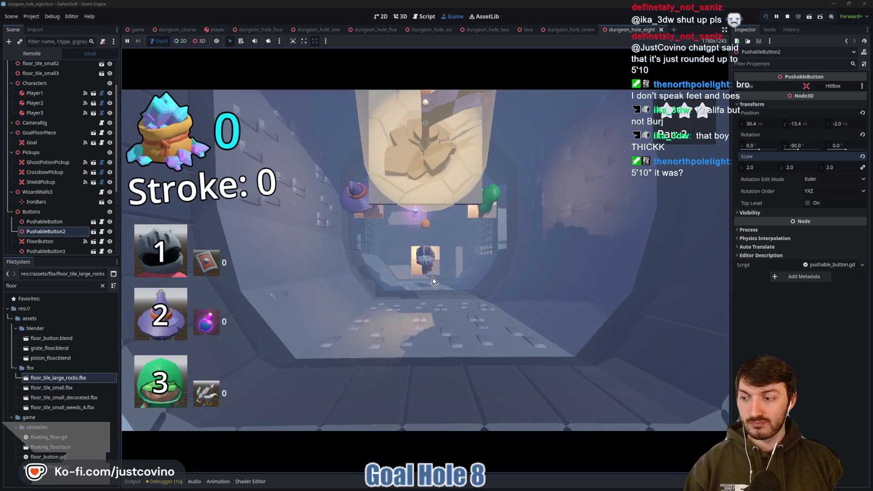
# Shoot the ball up the corridor, through the bars and past the fire columns
pyautogui.moveTo(438, 272); pyautogui.dragTo(415, 370)
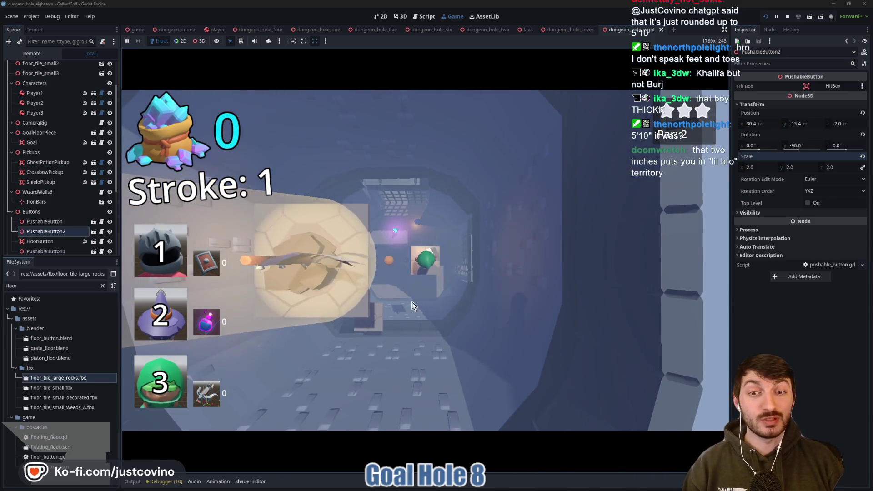
pyautogui.click(418, 296)
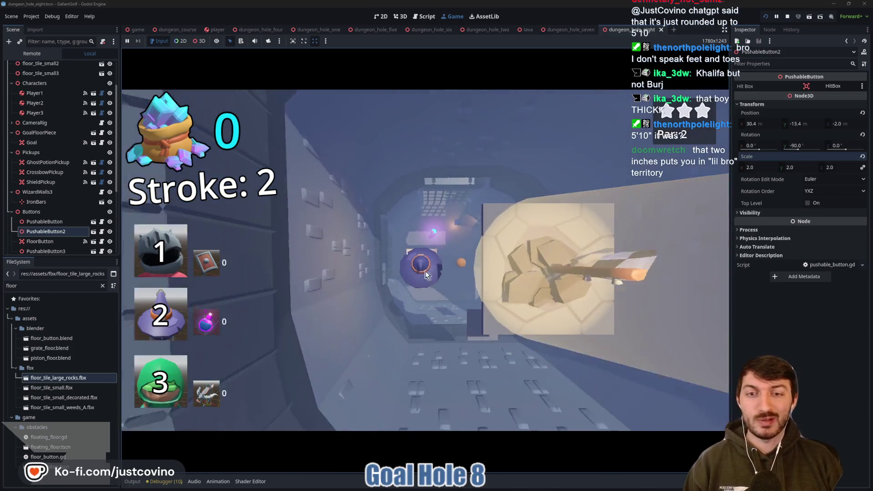
pyautogui.click(435, 269)
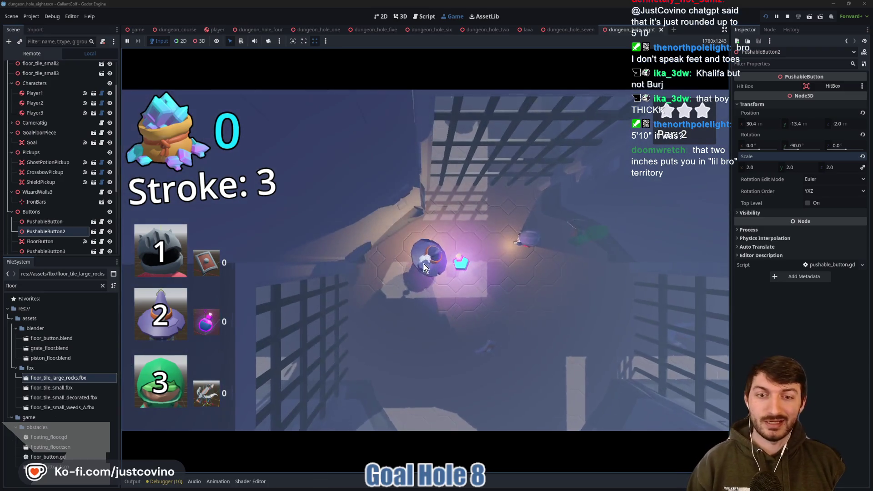
pyautogui.click(434, 261)
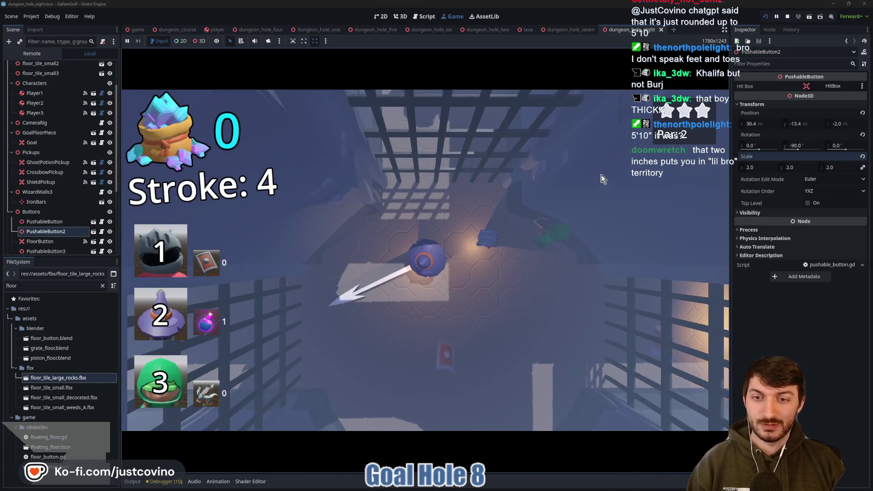
pyautogui.click(604, 180)
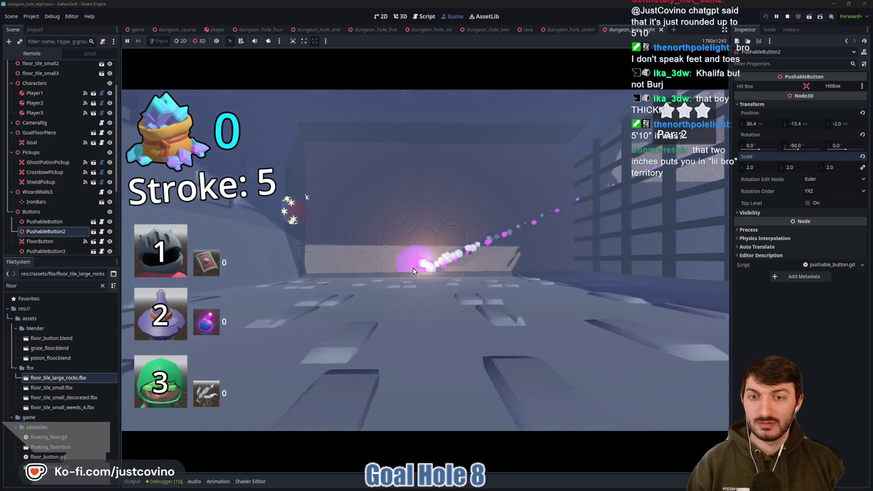
pyautogui.click(553, 306)
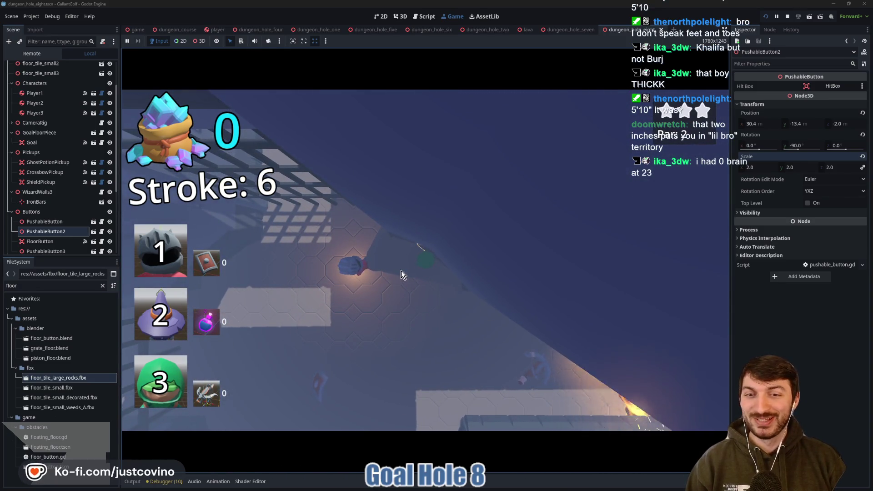
pyautogui.click(368, 179)
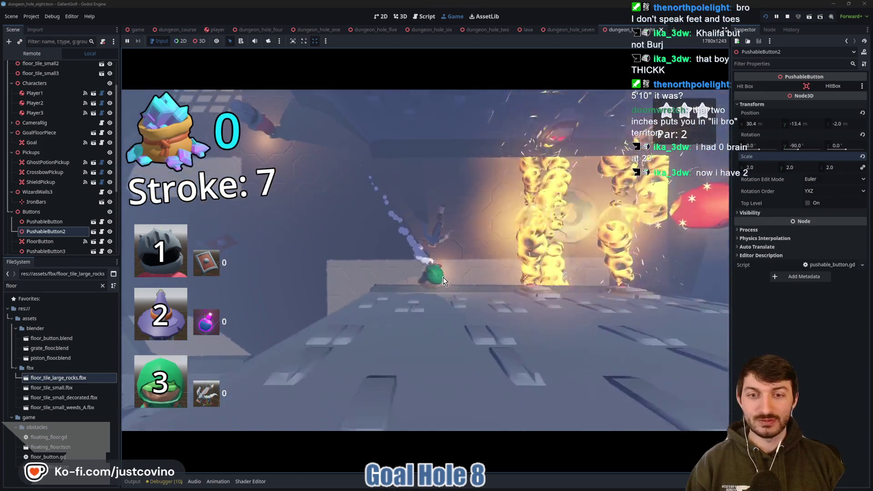
pyautogui.click(430, 295)
# Keep shooting toward the round wall hole, into the next corridor and onto the raised platform
pyautogui.click(424, 290)
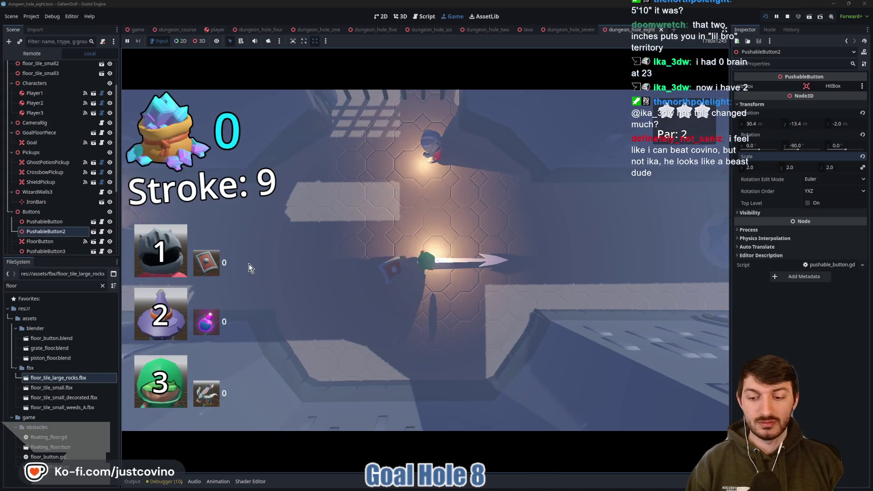
pyautogui.click(430, 272)
pyautogui.click(428, 287)
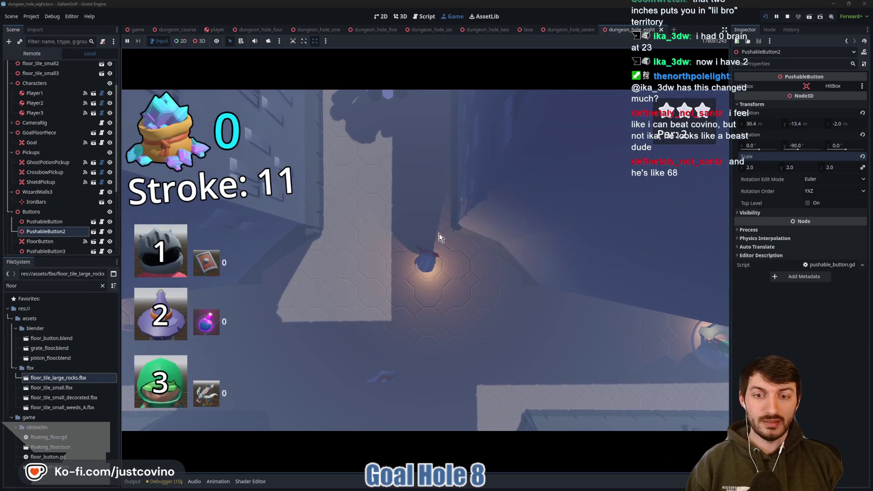
pyautogui.click(436, 266)
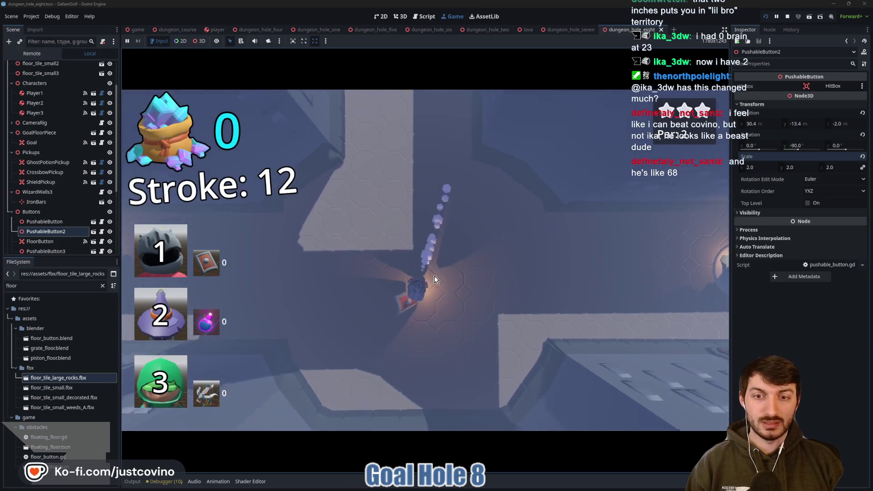
pyautogui.click(421, 255)
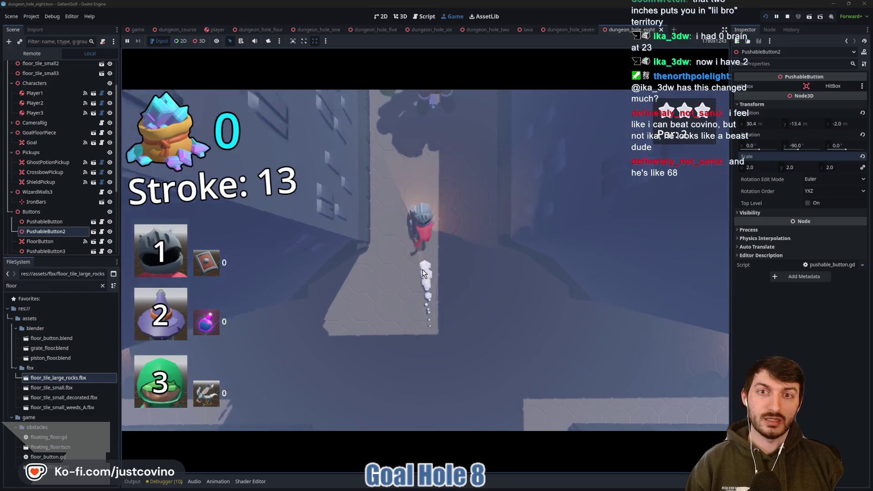
pyautogui.click(432, 265)
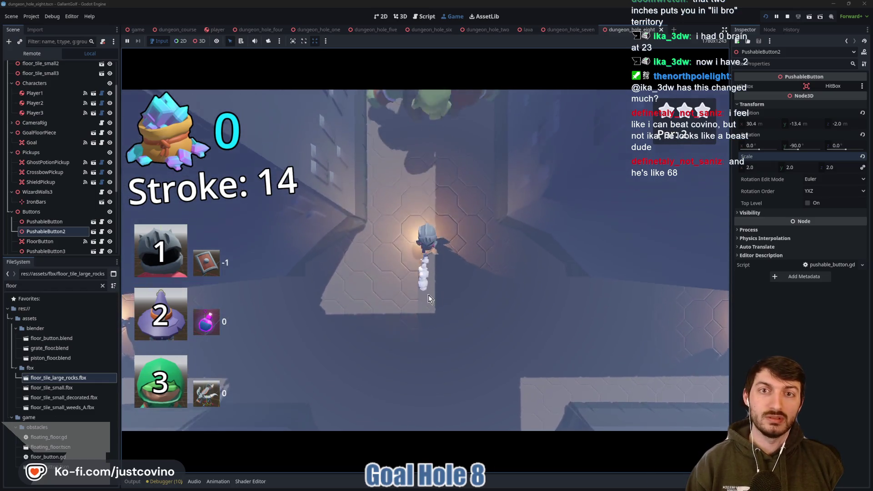
pyautogui.click(424, 413)
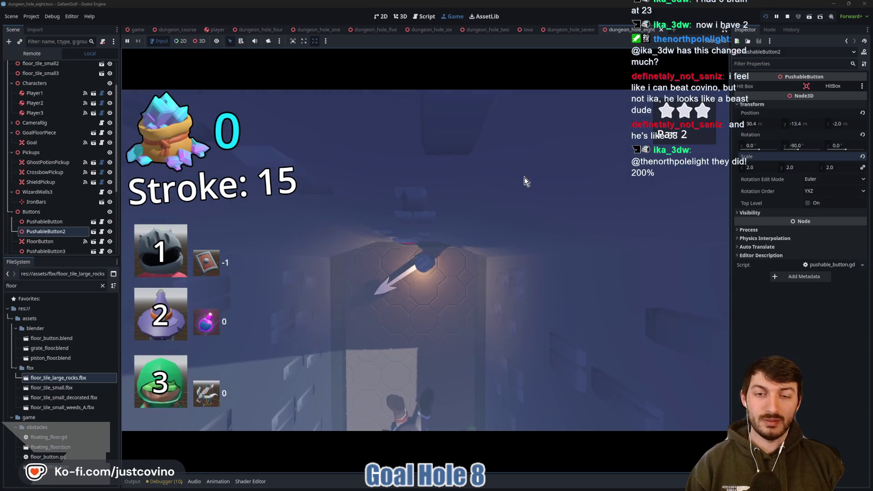
# Take the final shots along the new corridor to 22 strokes, then stop the game
pyautogui.click(509, 151)
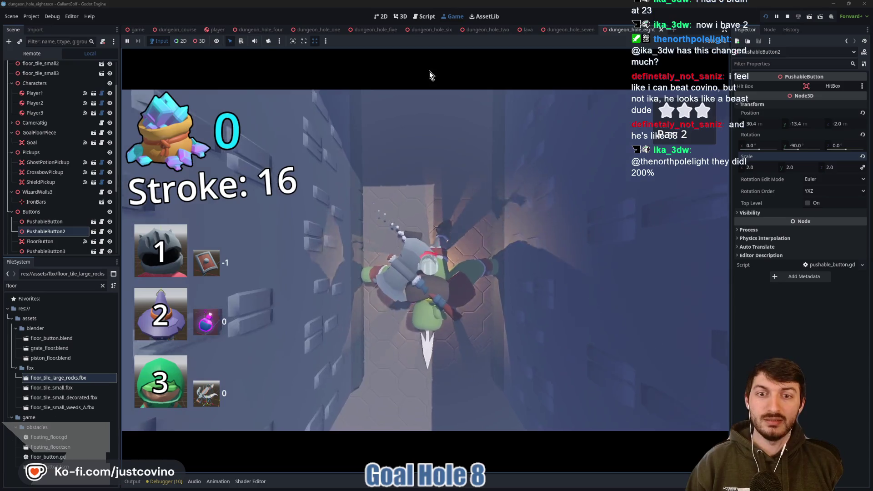
pyautogui.click(462, 211)
pyautogui.click(441, 343)
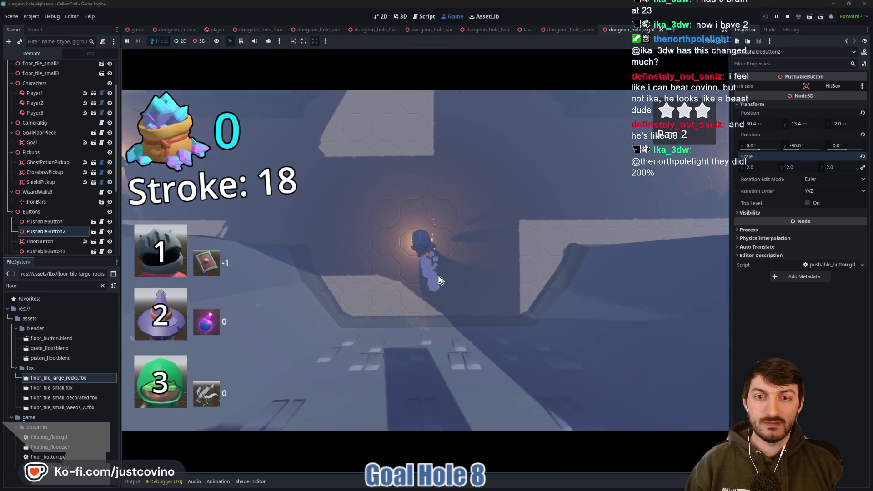
pyautogui.click(452, 311)
pyautogui.click(466, 304)
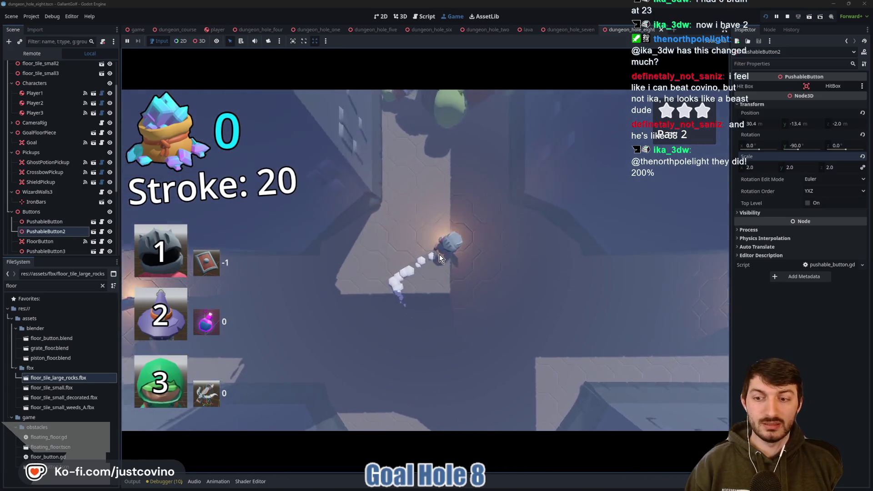
pyautogui.click(483, 293)
pyautogui.click(484, 294)
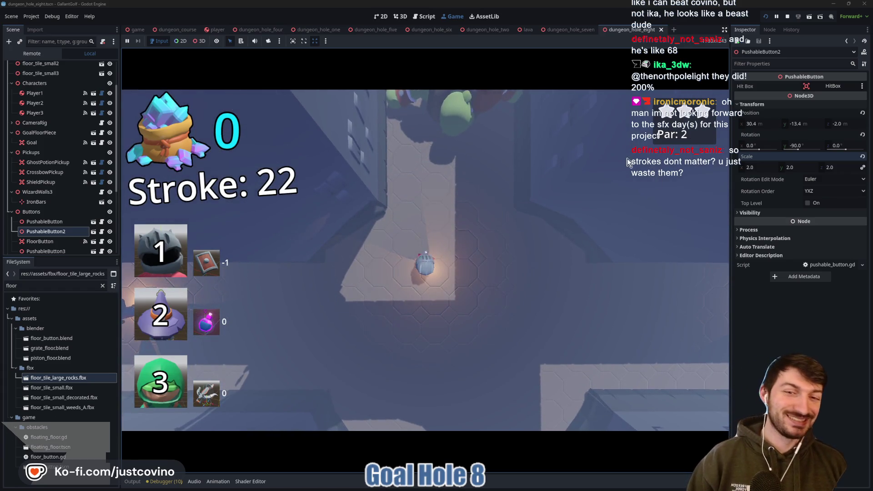
pyautogui.click(787, 16)
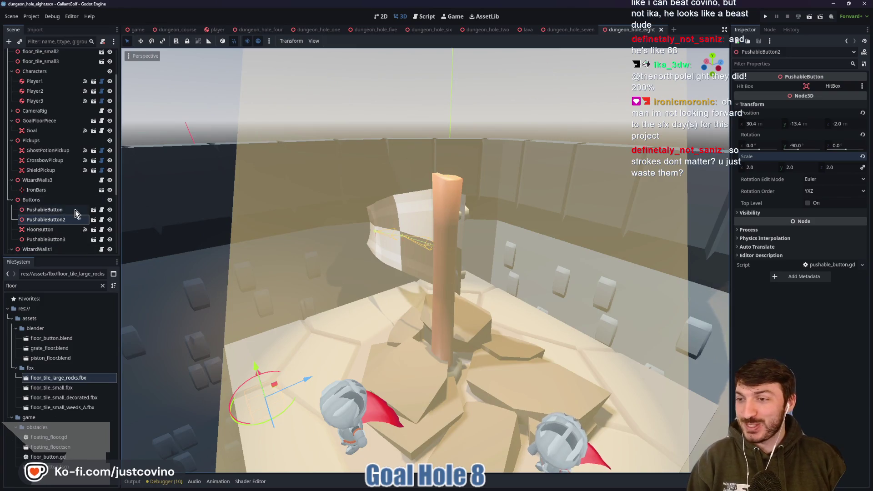
# Select and focus GoalFloorPiece under Goal, then open its floating_goal.gd script
pyautogui.click(372, 356)
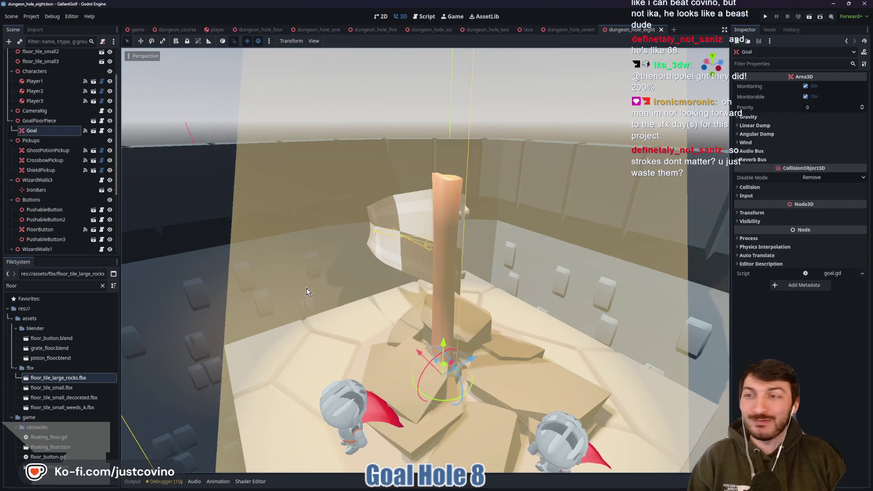
pyautogui.click(50, 121)
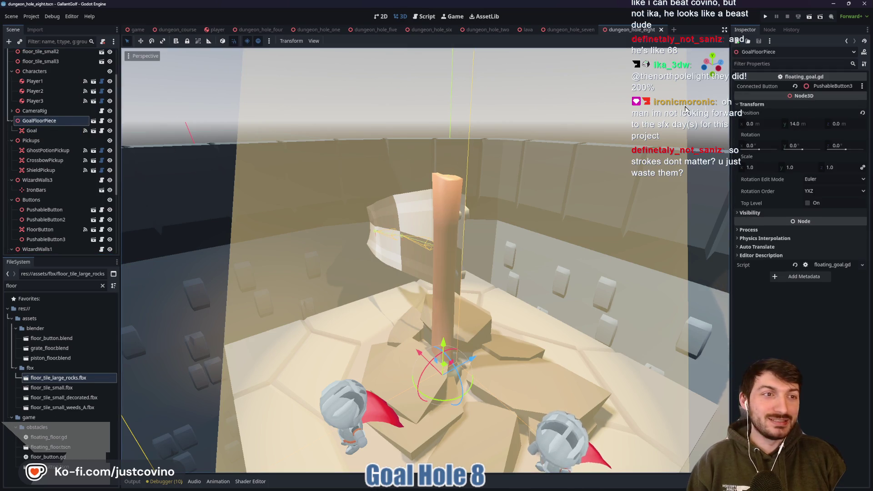
pyautogui.press('f')
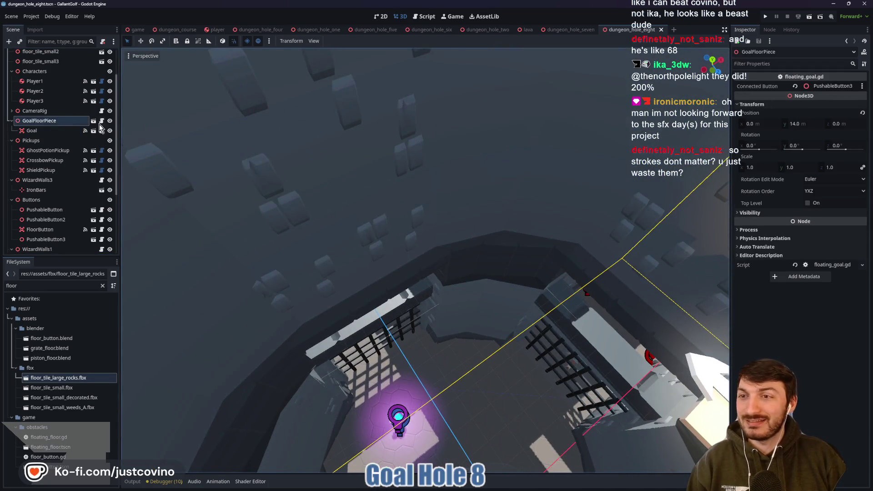
pyautogui.click(101, 121)
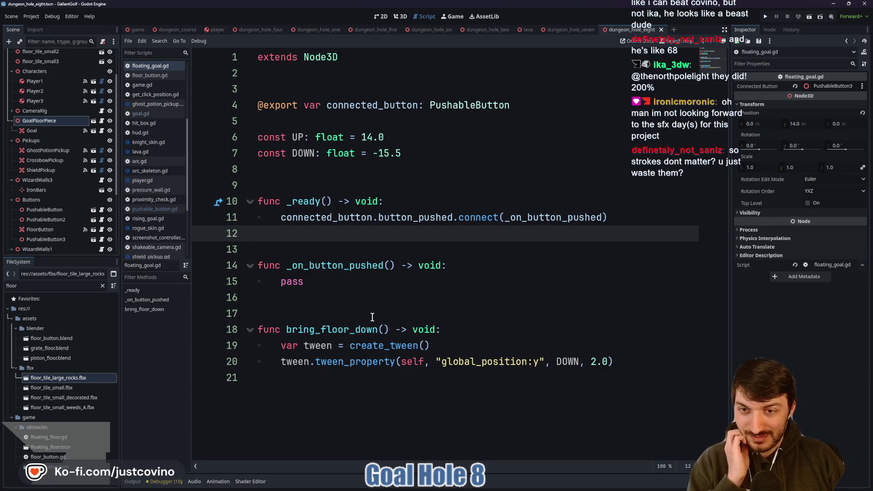
# Replace pass in _on_button_pushed with bring_floor_down() and save with Ctrl+S
pyautogui.click(337, 282)
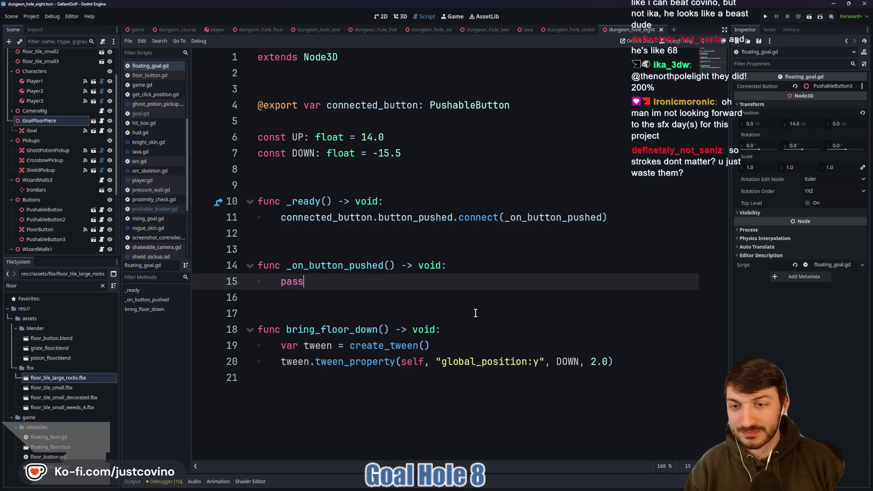
pyautogui.press('BackSpace')
pyautogui.press('BackSpace')
pyautogui.press('BackSpace')
pyautogui.write('bring')
pyautogui.press('Return')
pyautogui.click(413, 298)
pyautogui.hotkey('ctrl', 's')
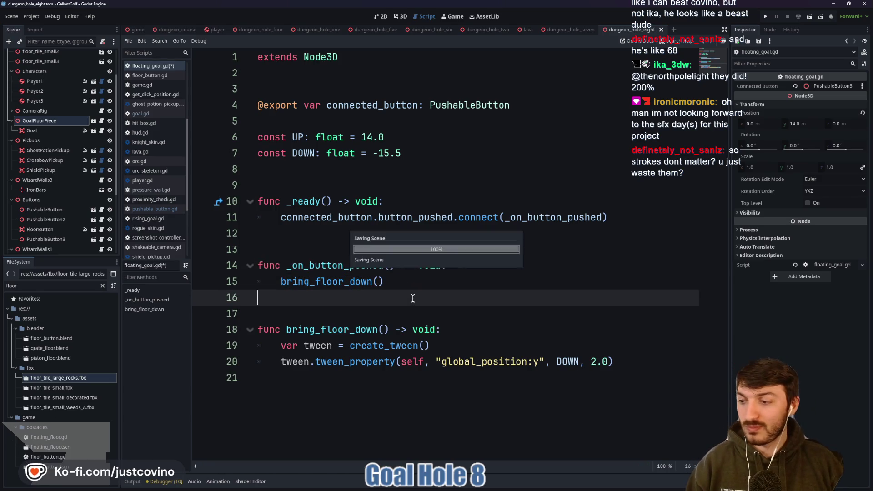
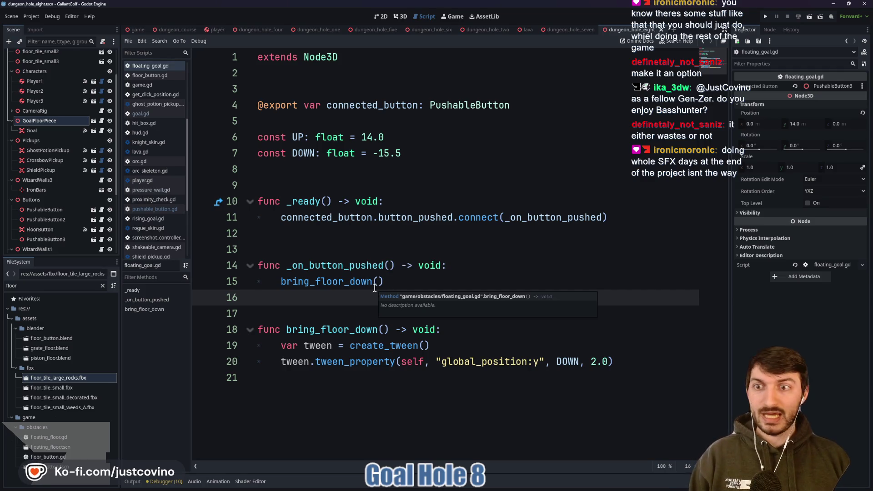
# Clear the FileSystem filter and collapse the assets, game and pickups folders
pyautogui.click(326, 239)
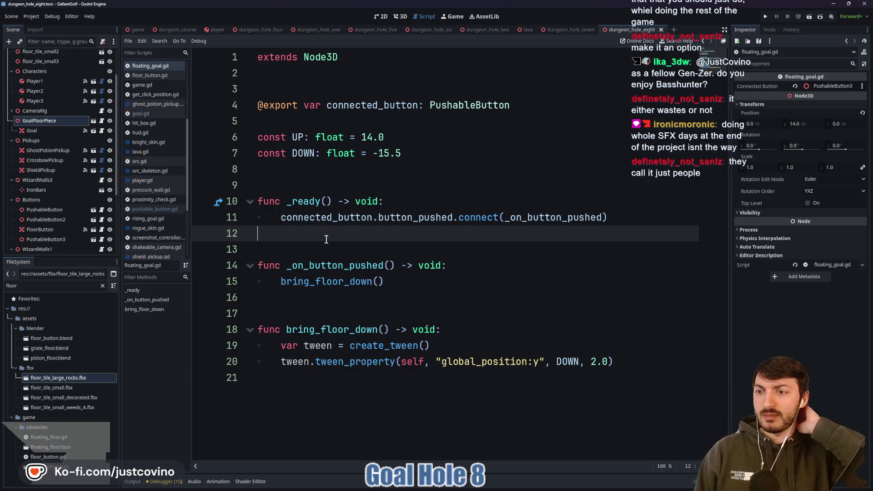
pyautogui.click(103, 286)
pyautogui.click(11, 337)
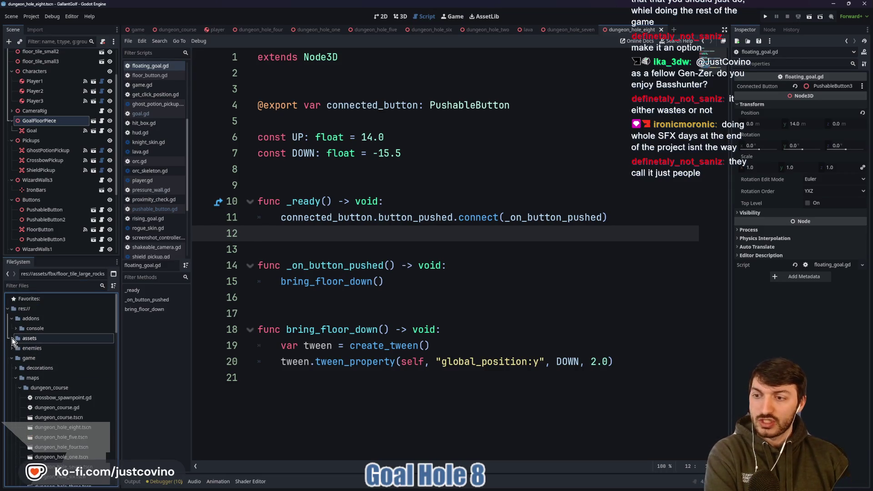
pyautogui.click(12, 358)
pyautogui.click(13, 388)
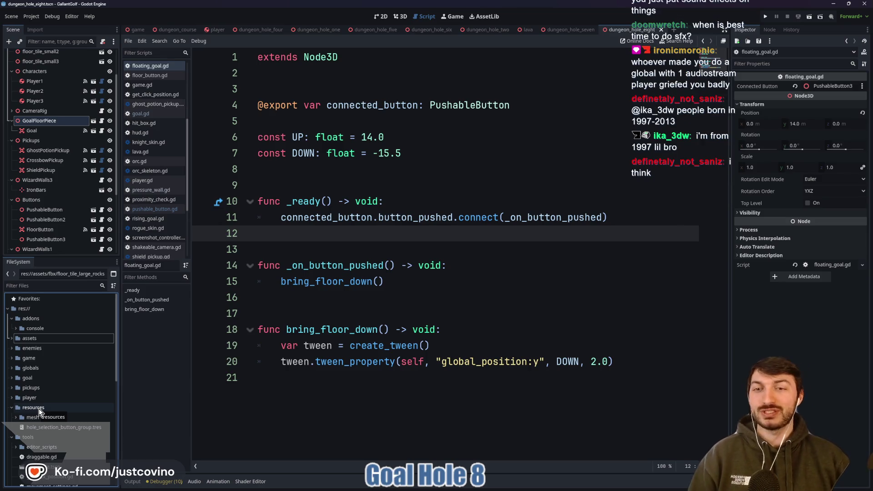
# Switch to the 3D view of the dungeon_hole_seven level
pyautogui.click(316, 237)
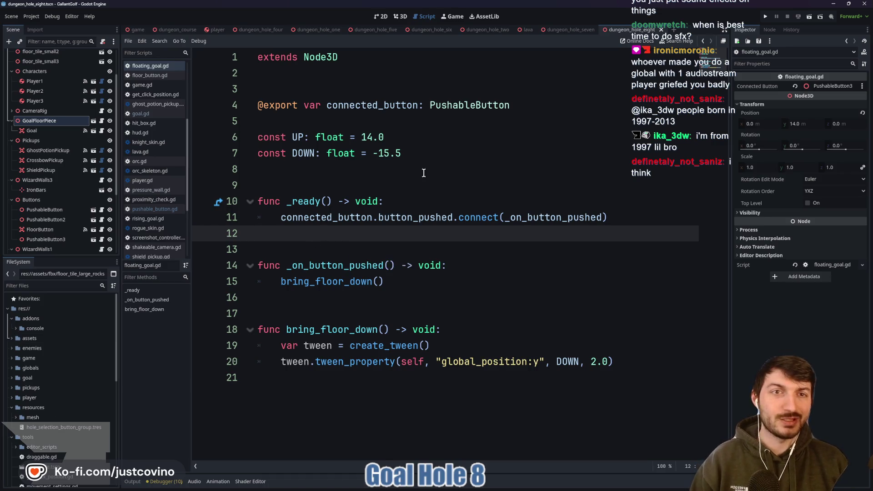
pyautogui.click(571, 29)
pyautogui.click(400, 16)
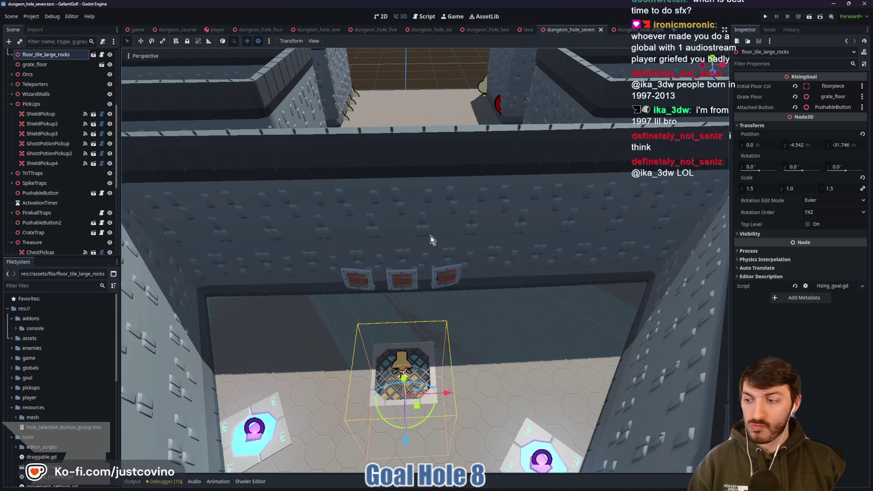
# Switch to the dungeon_hole_eight scene tab with Ctrl+Tab
pyautogui.scroll(-5, 430, 236)
pyautogui.scroll(-3, 423, 298)
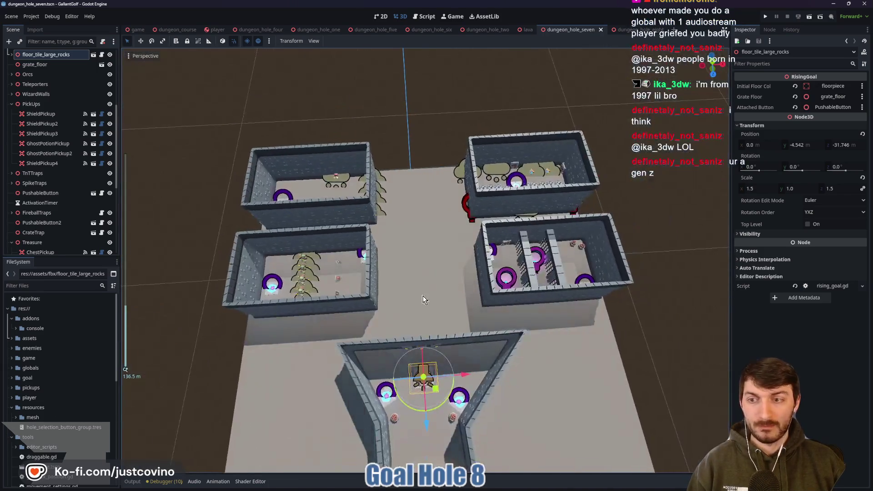
pyautogui.scroll(3, 416, 301)
pyautogui.hotkey('ctrl', 'Tab')
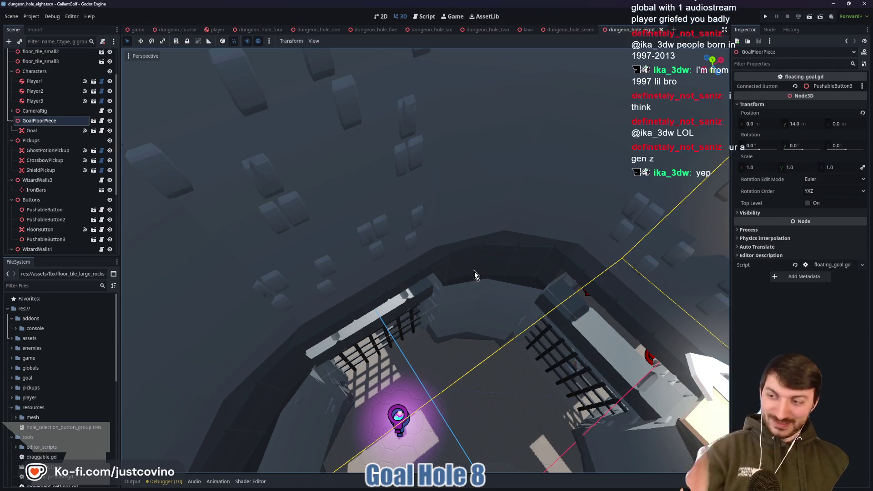
# Fly the camera over the goal area, down to the barred gate and orc, and along the corridor
pyautogui.press('w')
pyautogui.press('s')
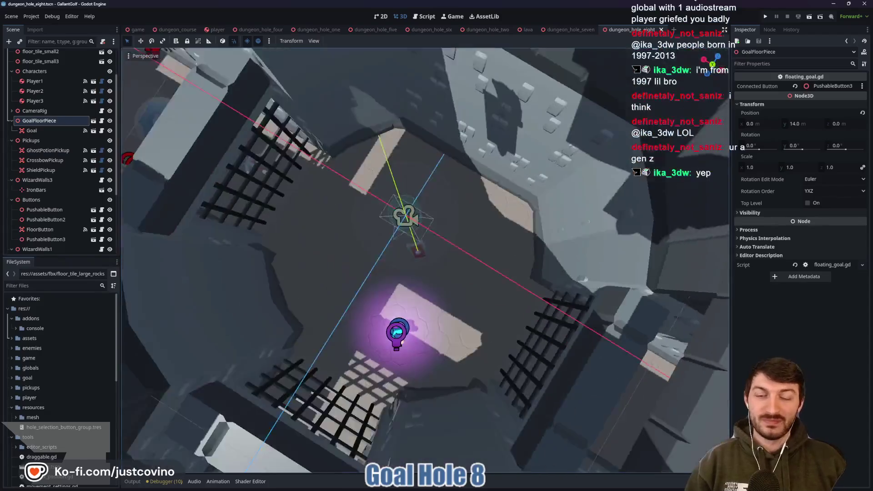
pyautogui.press('w')
pyautogui.press('s')
pyautogui.press('w')
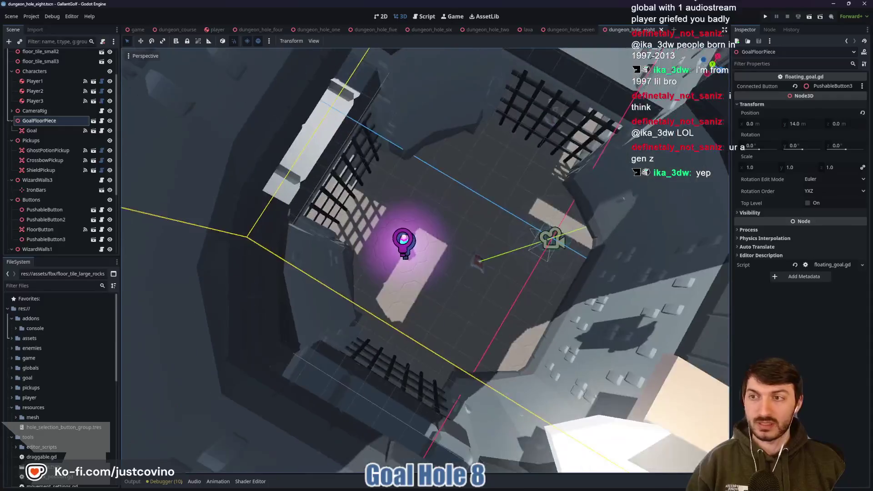
pyautogui.press('s')
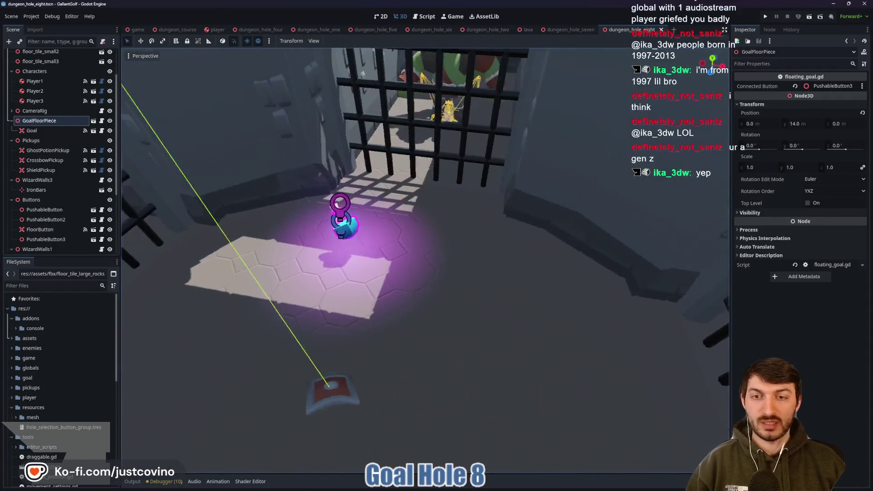
pyautogui.press('w')
pyautogui.press('s')
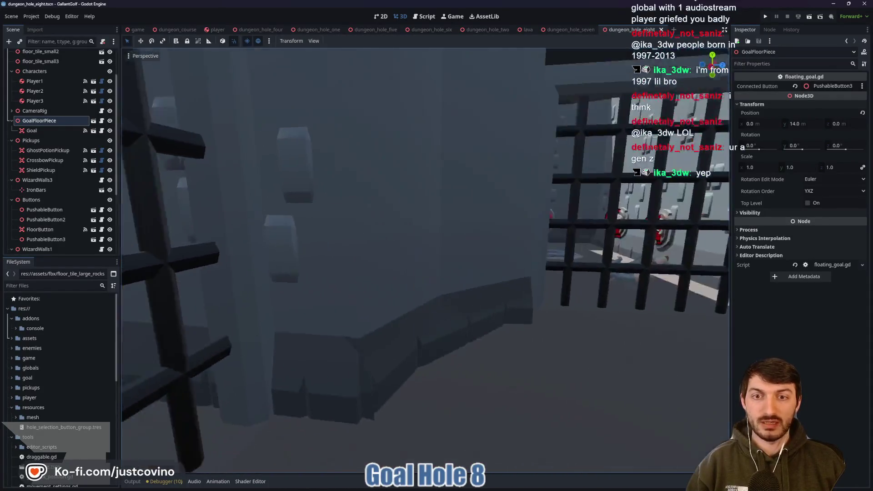
pyautogui.press('w')
pyautogui.press('w')
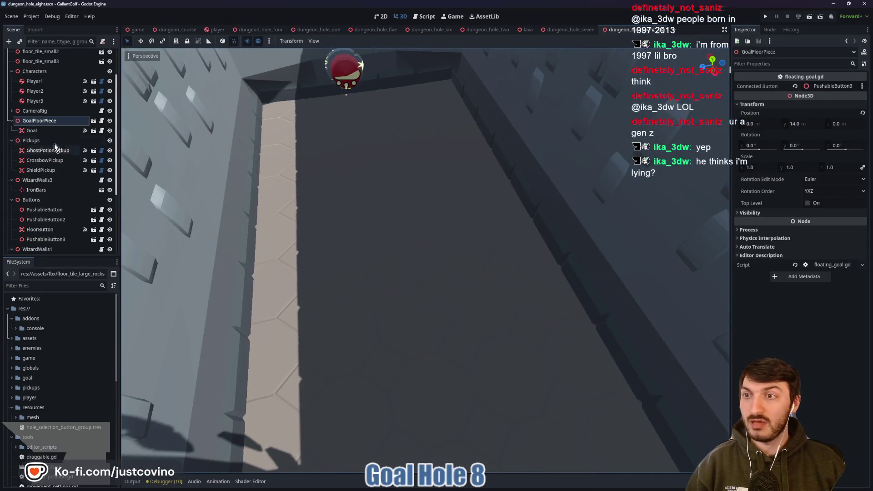
pyautogui.scroll(3, 55, 137)
# Add a Node3D under the level root and rename it SpikeTraps
pyautogui.click(39, 54)
pyautogui.hotkey('ctrl', 'a')
pyautogui.write('node3d')
pyautogui.press('Return')
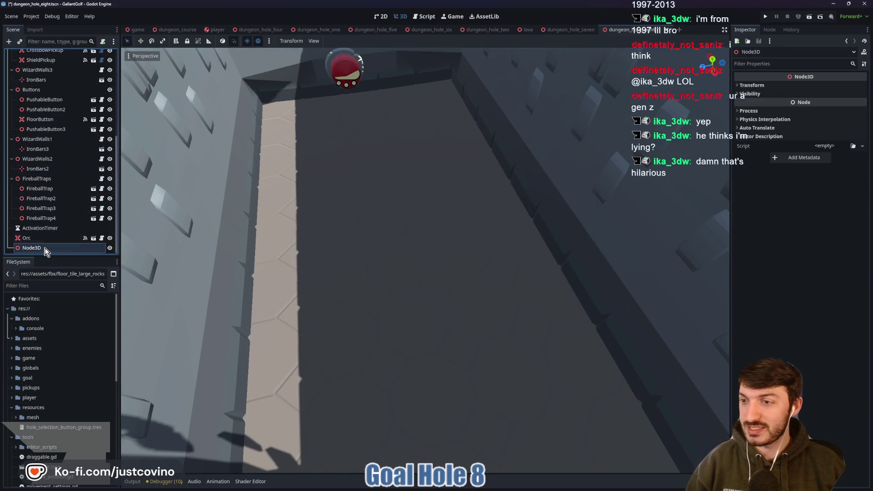
pyautogui.doubleClick(39, 247)
pyautogui.write('No')
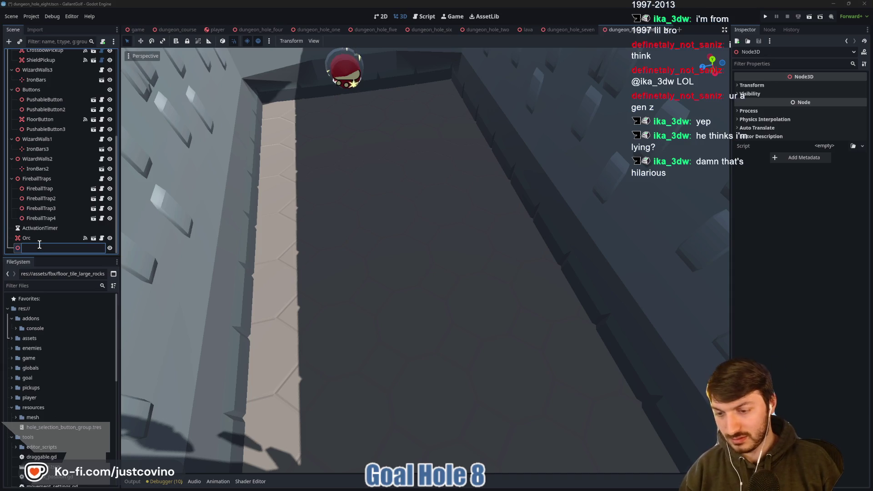
pyautogui.write('SpikeTraps')
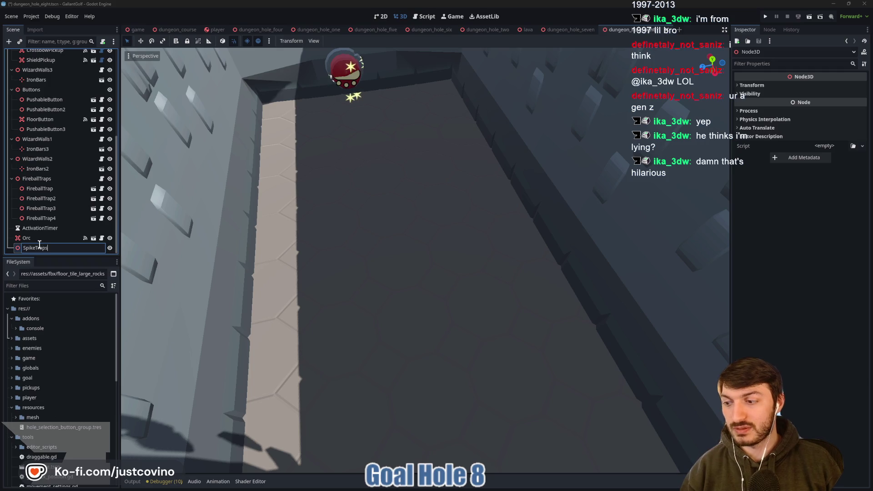
pyautogui.press('Return')
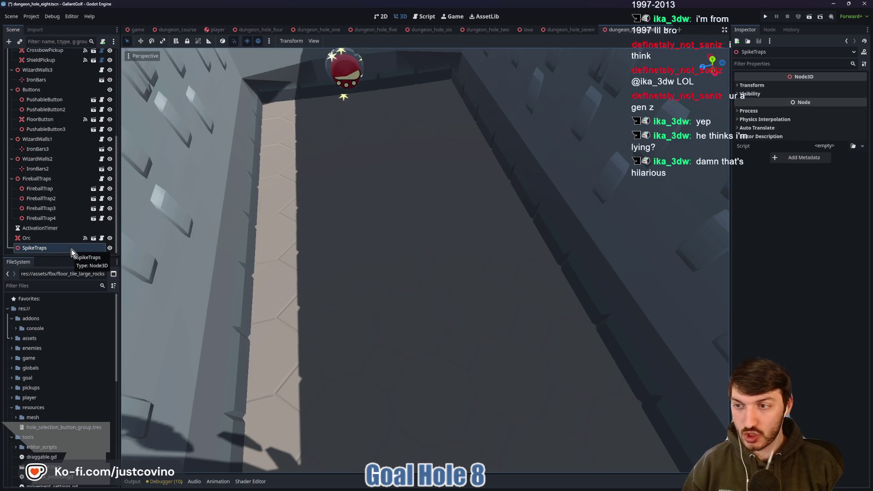
# Instantiate the spike_trap.tscn scene as a child of SpikeTraps
pyautogui.hotkey('ctrl', 'shift', 'a')
pyautogui.write('tri')
pyautogui.press('BackSpace')
pyautogui.press('BackSpace')
pyautogui.press('BackSpace')
pyautogui.write('s')
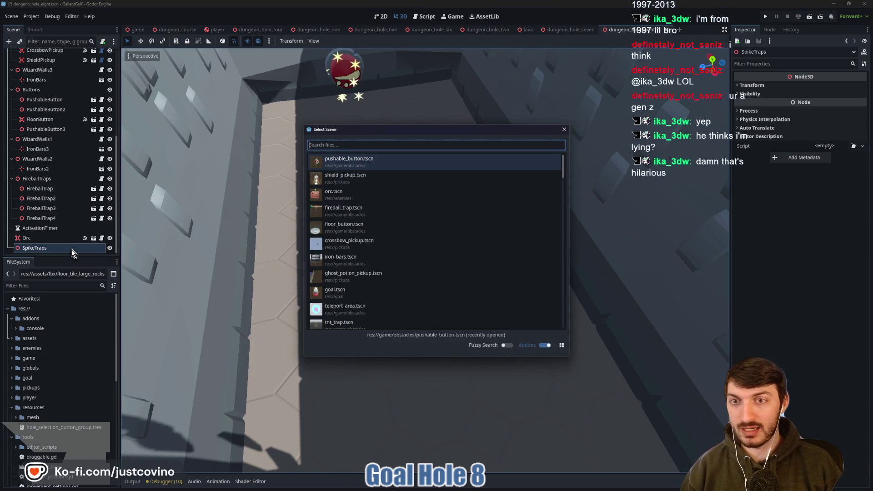
pyautogui.write('pike')
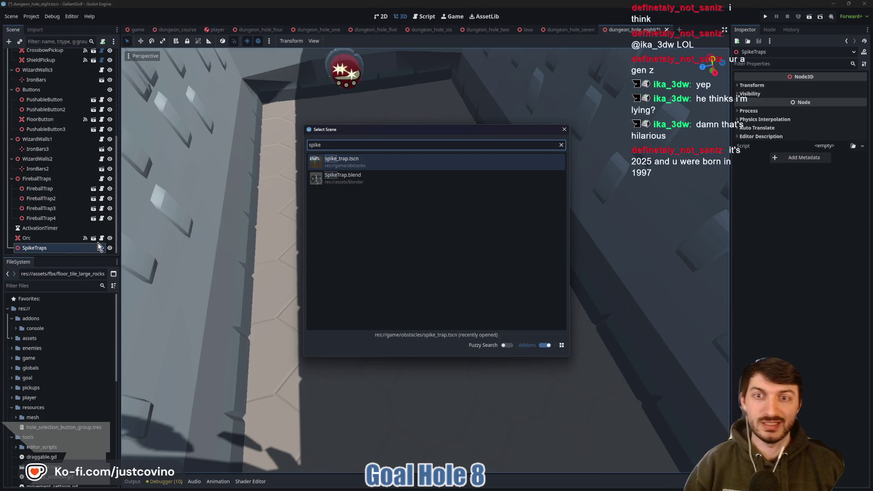
pyautogui.click(381, 161)
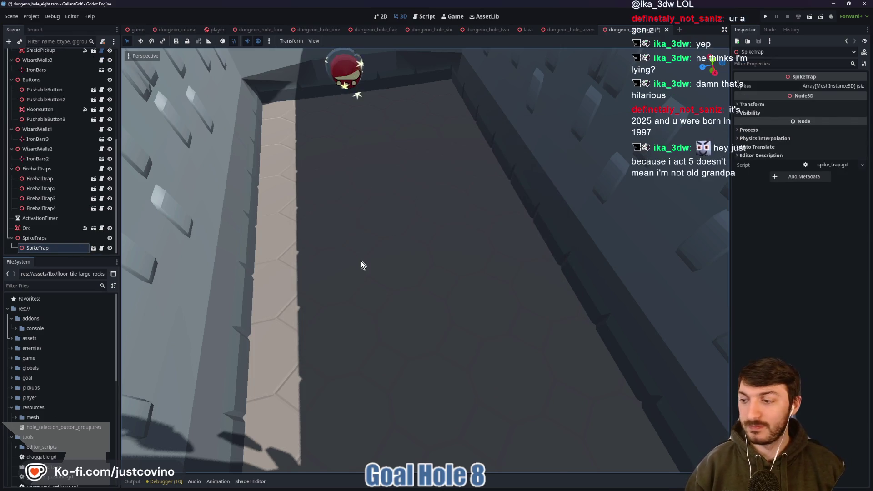
# Frame the SpikeTrap and lower it about 14 units onto the floor
pyautogui.scroll(-3, 361, 263)
pyautogui.press('f')
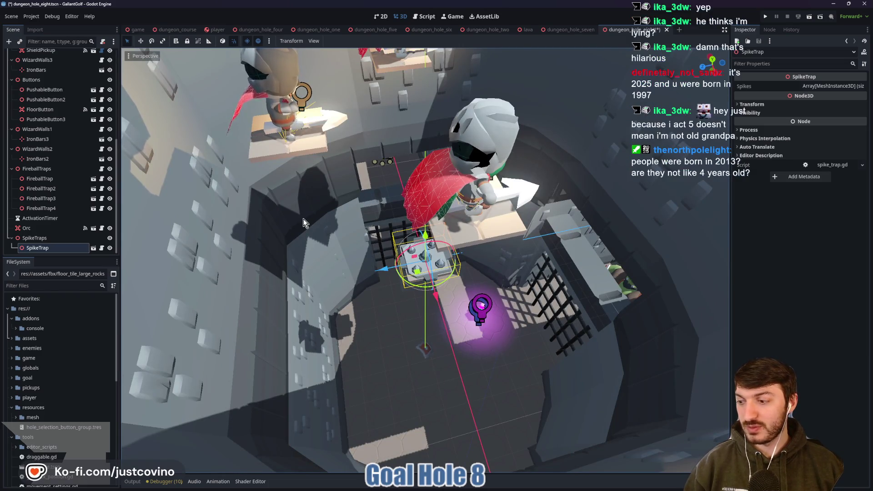
pyautogui.scroll(3, 303, 219)
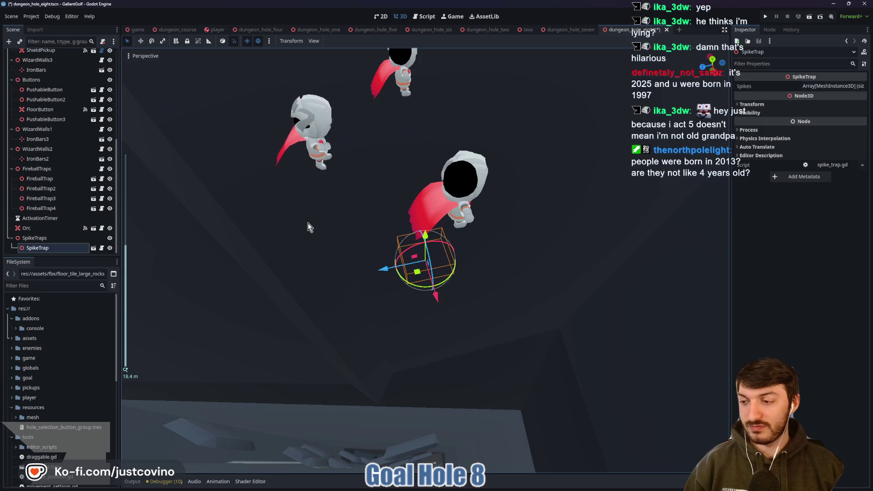
pyautogui.scroll(-3, 308, 223)
pyautogui.scroll(1, 363, 227)
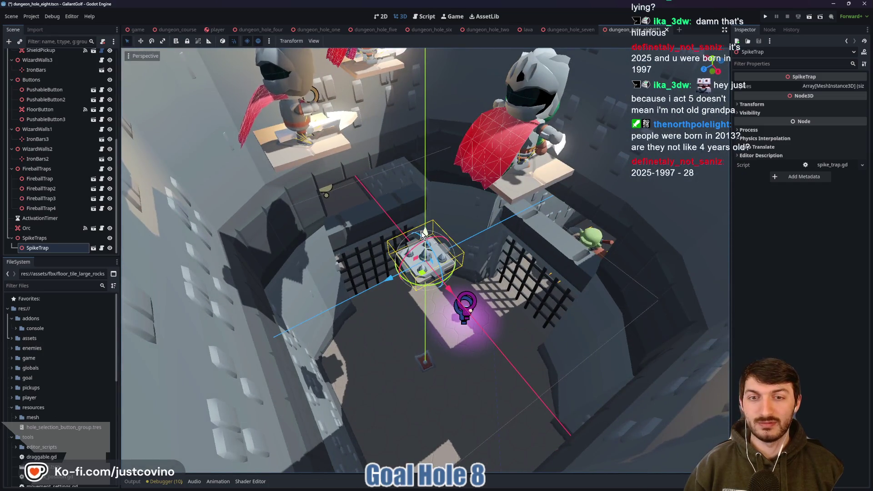
pyautogui.moveTo(422, 234)
pyautogui.mouseDown()
pyautogui.moveTo(425, 385)
pyautogui.moveTo(432, 352)
pyautogui.mouseUp()
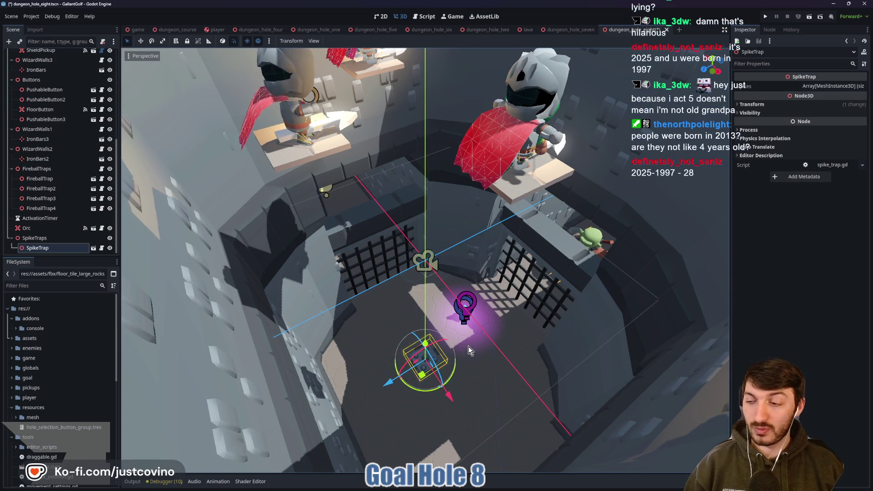
pyautogui.scroll(2, 500, 384)
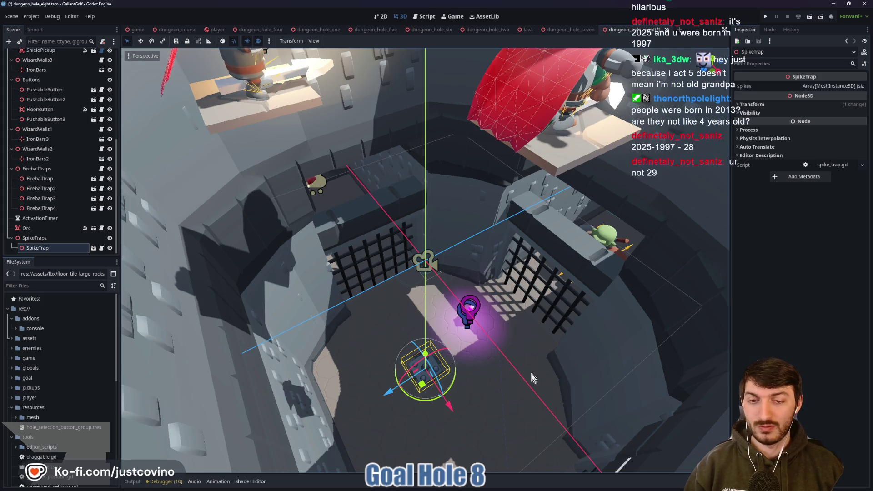
pyautogui.press('f')
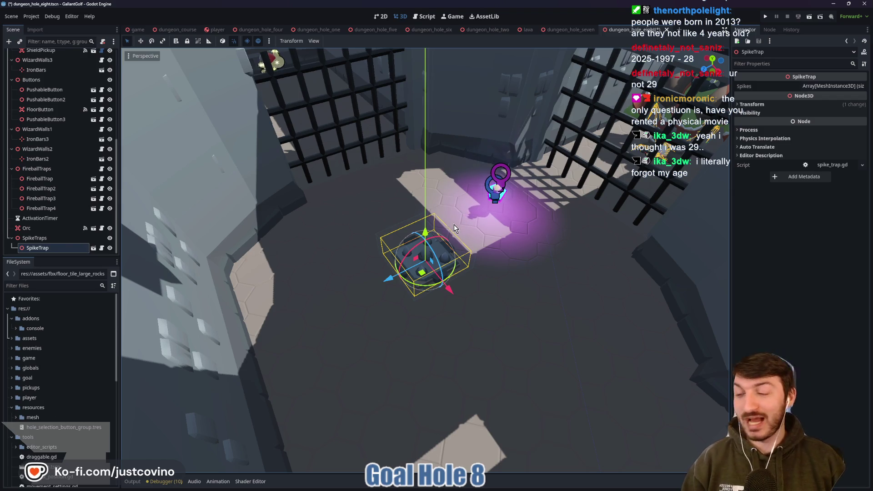
pyautogui.scroll(5, 493, 246)
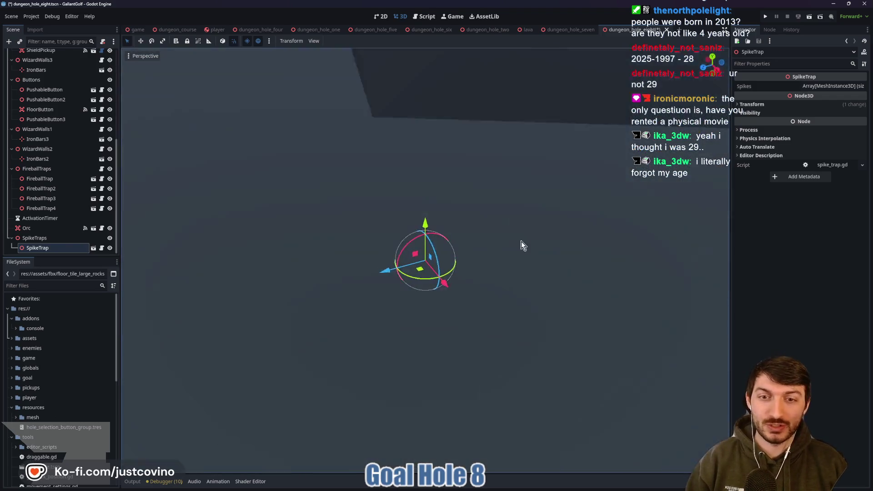
pyautogui.scroll(-5, 518, 259)
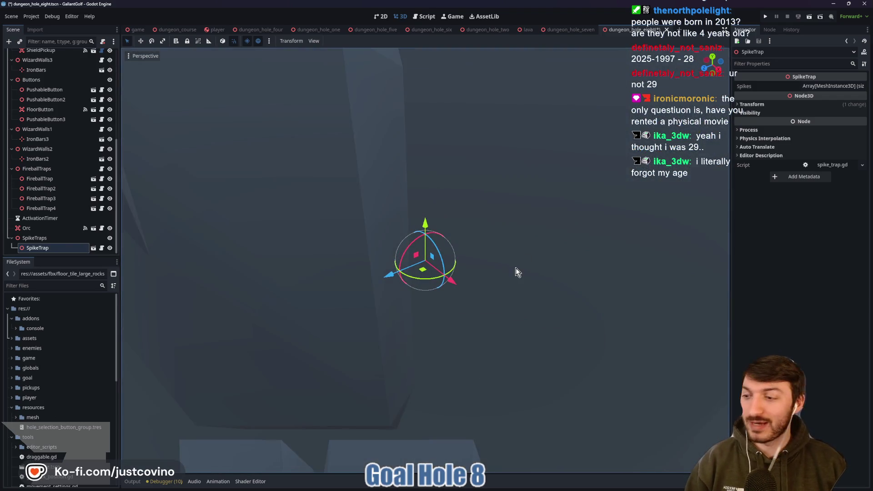
pyautogui.moveTo(424, 223); pyautogui.dragTo(426, 269)
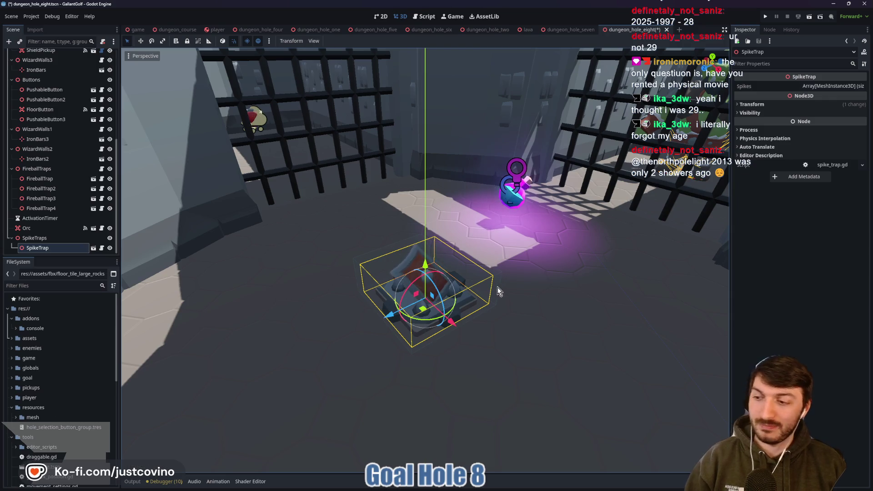
# Slide the SpikeTrap 8 units into the corridor and sketch a red box over the view
pyautogui.moveTo(451, 322)
pyautogui.mouseDown()
pyautogui.moveTo(334, 246)
pyautogui.moveTo(262, 182)
pyautogui.mouseUp()
pyautogui.press('f')
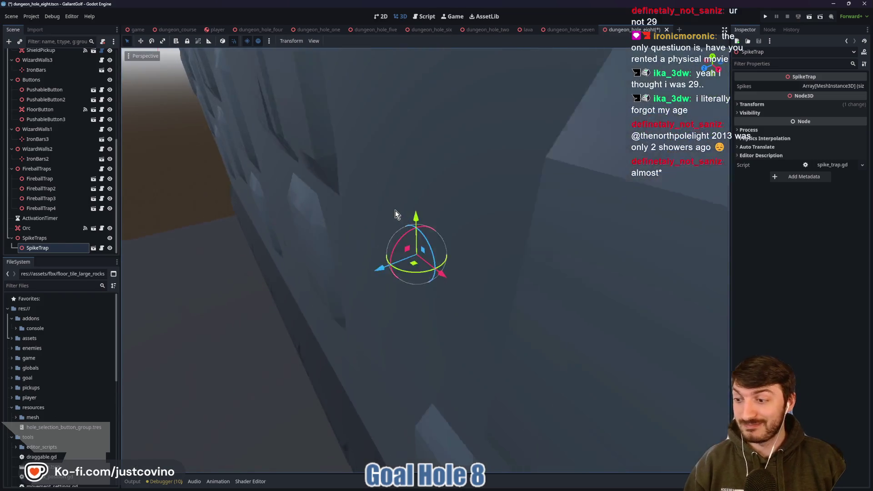
pyautogui.scroll(-2, 482, 282)
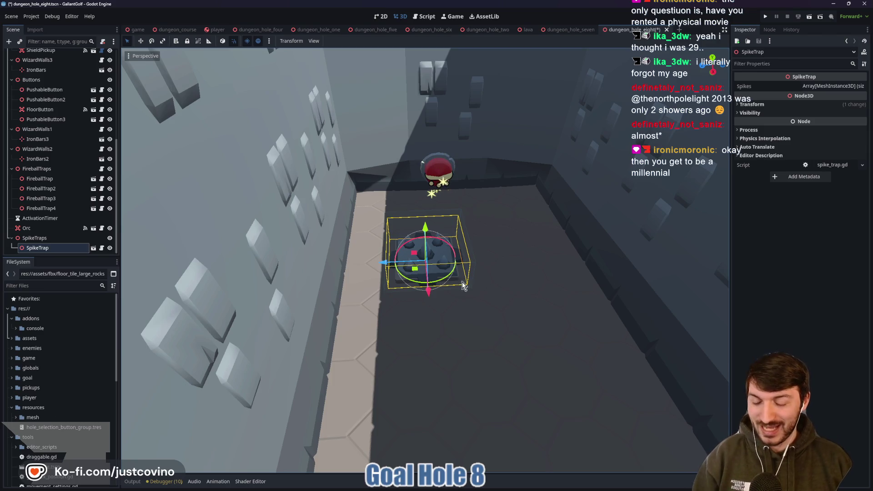
pyautogui.moveTo(297, 134); pyautogui.dragTo(182, 303)
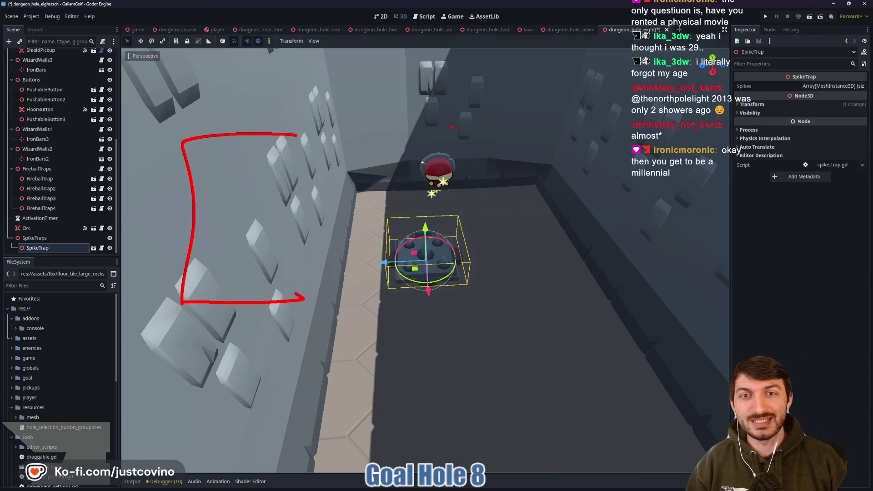
# Add red M, line and box sketches over the viewport, then erase them all with Escape
pyautogui.moveTo(240, 184); pyautogui.dragTo(258, 248)
pyautogui.moveTo(285, 137); pyautogui.dragTo(285, 296)
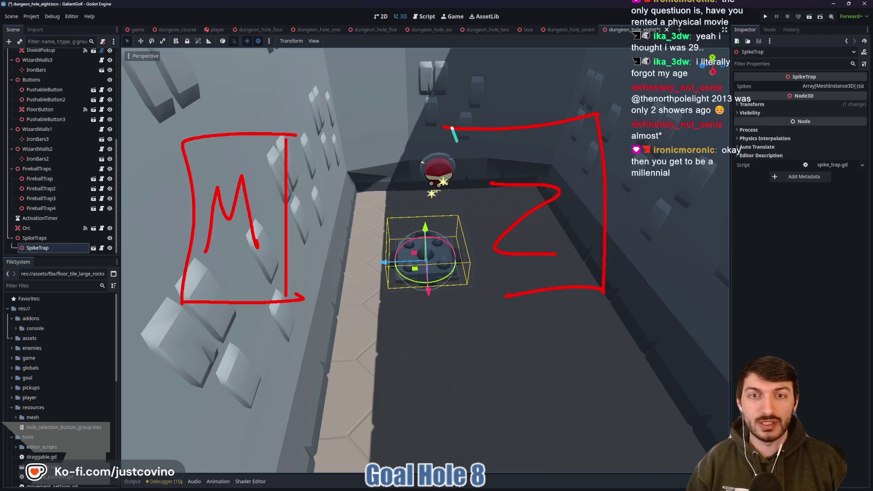
pyautogui.moveTo(452, 128); pyautogui.dragTo(506, 299)
pyautogui.moveTo(335, 140)
pyautogui.mouseDown()
pyautogui.moveTo(382, 278)
pyautogui.moveTo(459, 139)
pyautogui.mouseUp()
pyautogui.moveTo(339, 175); pyautogui.dragTo(384, 222)
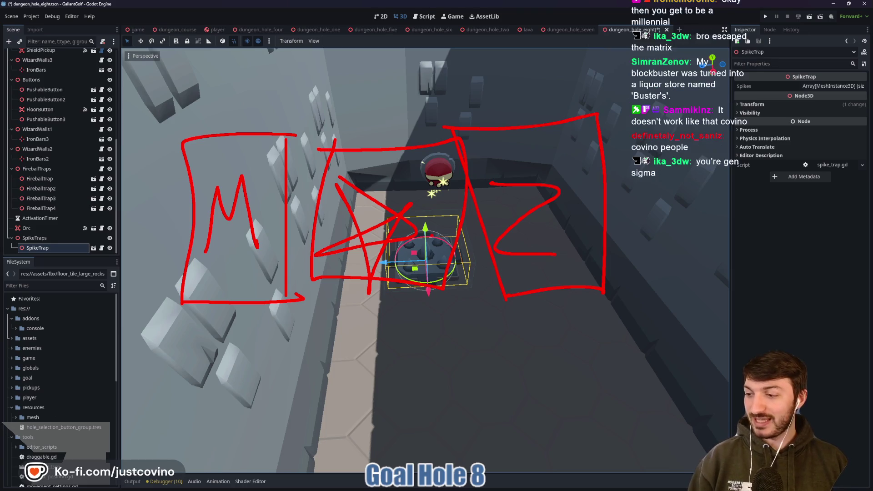
pyautogui.press('Escape')
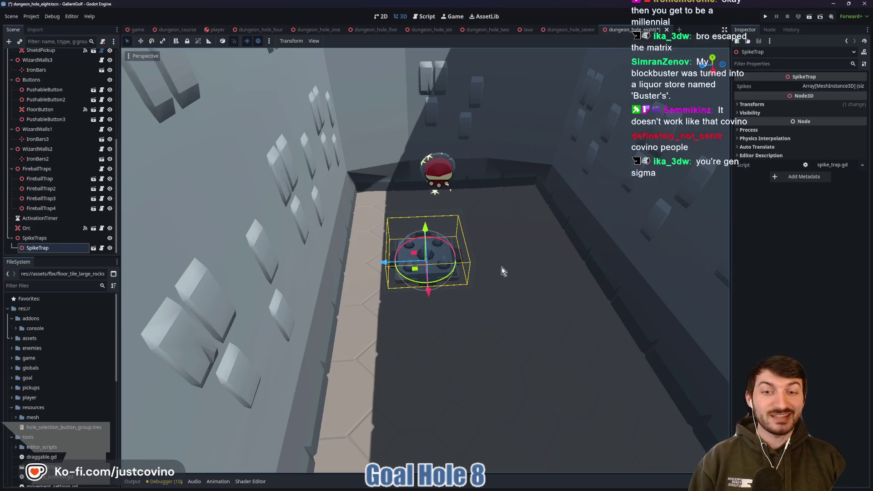
# Move the spike trap to the corridor's far end and centre the view on it
pyautogui.moveTo(381, 268); pyautogui.dragTo(332, 269)
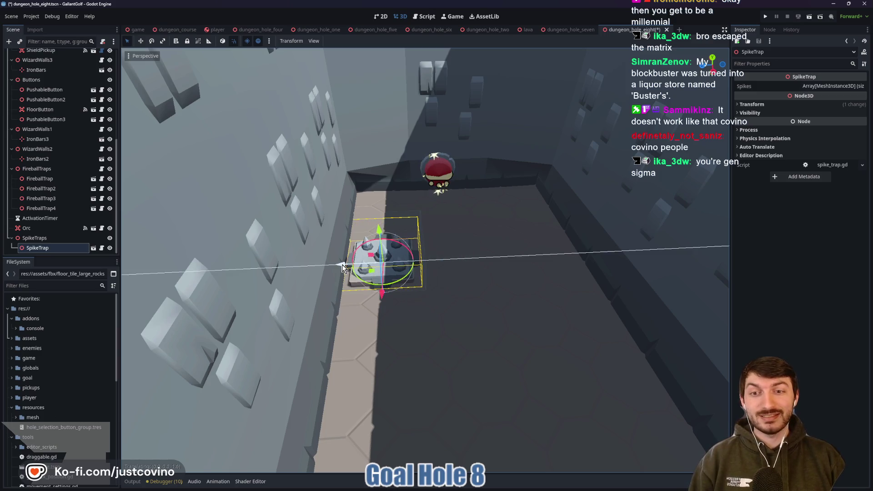
pyautogui.moveTo(443, 309)
pyautogui.mouseDown()
pyautogui.moveTo(380, 324)
pyautogui.moveTo(382, 307)
pyautogui.moveTo(418, 311)
pyautogui.mouseUp()
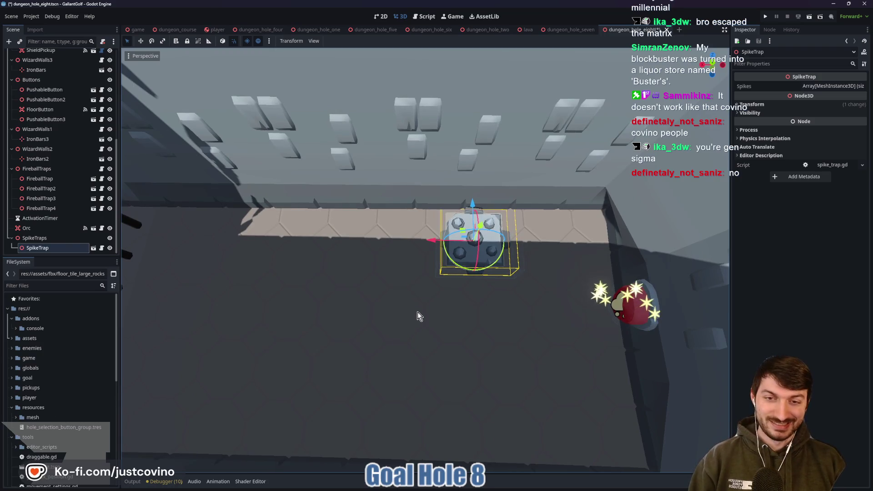
pyautogui.moveTo(427, 247); pyautogui.dragTo(173, 245)
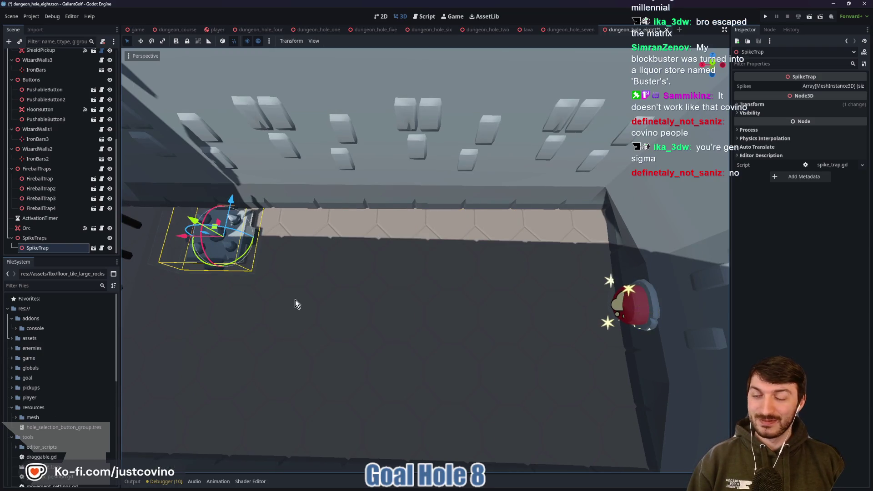
pyautogui.press('f')
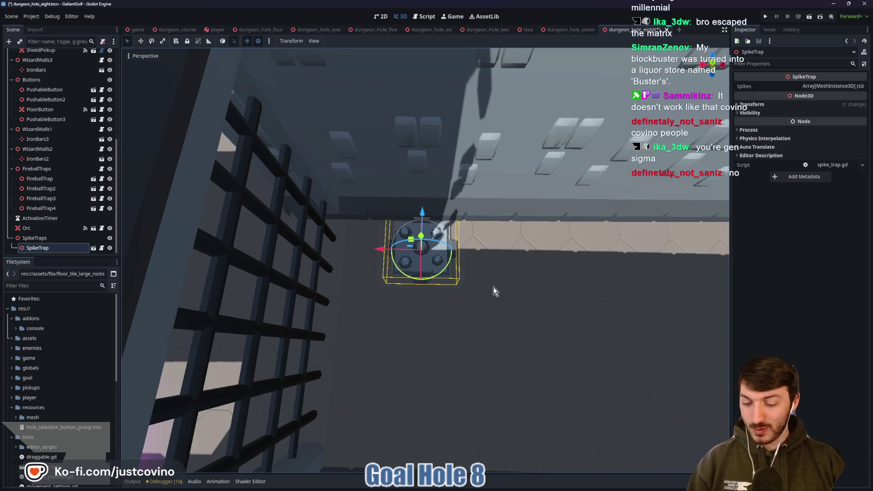
# Duplicate the trap into SpikeTrap2 through SpikeTrap6, placing each beside the previous tile
pyautogui.hotkey('ctrl', 'd')
pyautogui.moveTo(377, 253)
pyautogui.mouseDown()
pyautogui.moveTo(380, 293)
pyautogui.moveTo(422, 218)
pyautogui.moveTo(456, 263)
pyautogui.moveTo(425, 318)
pyautogui.moveTo(425, 381)
pyautogui.moveTo(497, 342)
pyautogui.moveTo(424, 319)
pyautogui.moveTo(394, 336)
pyautogui.mouseUp()
pyautogui.scroll(-2, 375, 325)
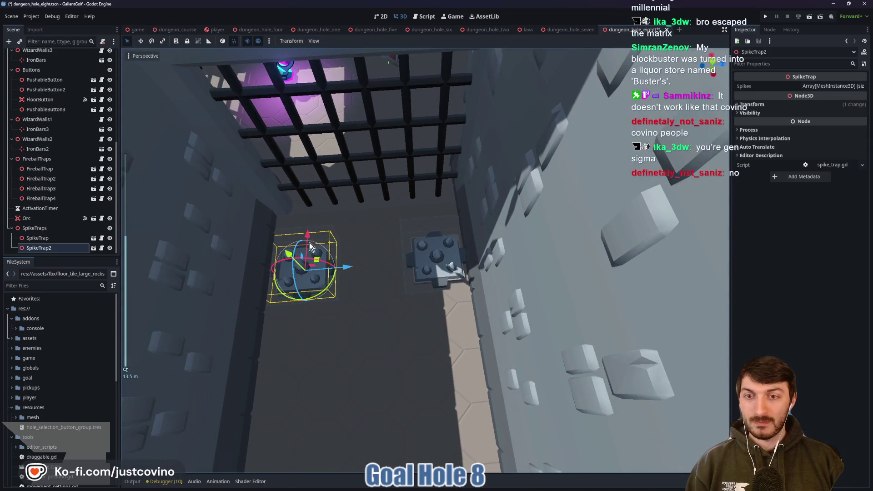
pyautogui.hotkey('ctrl', 'd')
pyautogui.moveTo(309, 235)
pyautogui.mouseDown()
pyautogui.moveTo(309, 303)
pyautogui.moveTo(300, 313)
pyautogui.moveTo(298, 295)
pyautogui.mouseUp()
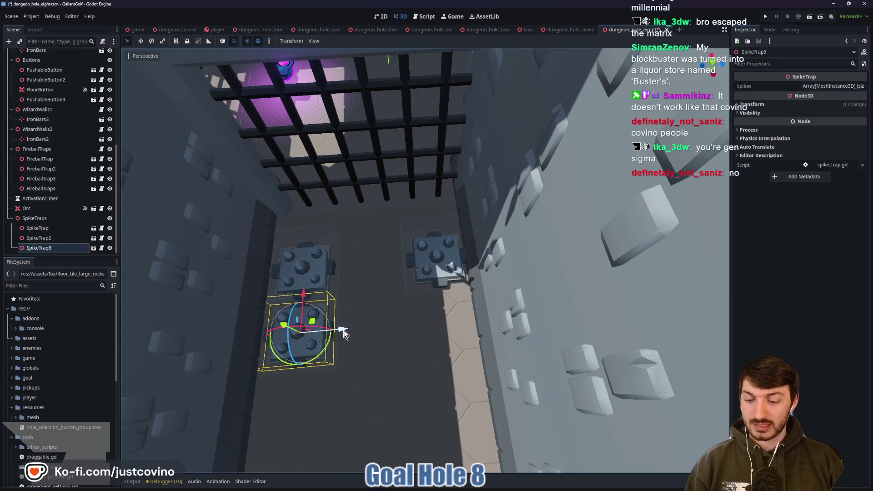
pyautogui.hotkey('ctrl', 'd')
pyautogui.moveTo(346, 332)
pyautogui.mouseDown()
pyautogui.moveTo(436, 346)
pyautogui.moveTo(409, 350)
pyautogui.moveTo(373, 342)
pyautogui.moveTo(446, 340)
pyautogui.moveTo(472, 313)
pyautogui.moveTo(444, 347)
pyautogui.moveTo(389, 300)
pyautogui.mouseUp()
pyautogui.hotkey('ctrl', 'd')
pyautogui.moveTo(313, 284); pyautogui.dragTo(426, 336)
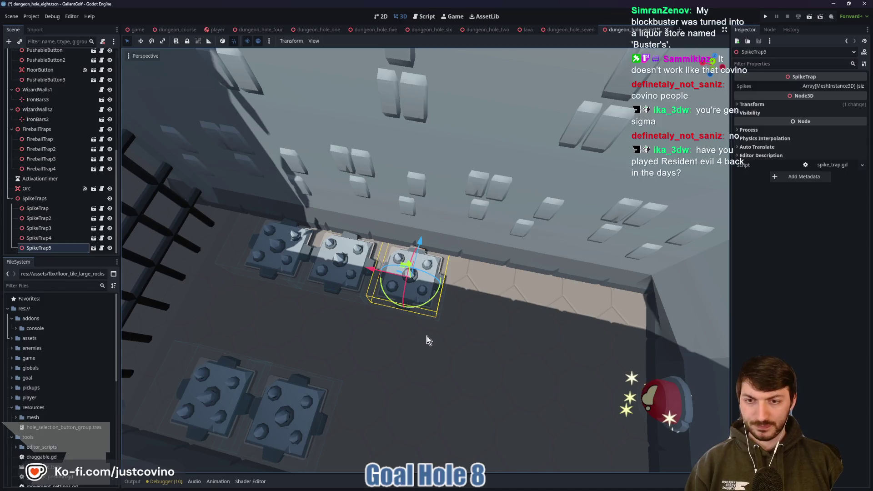
pyautogui.hotkey('ctrl', 'd')
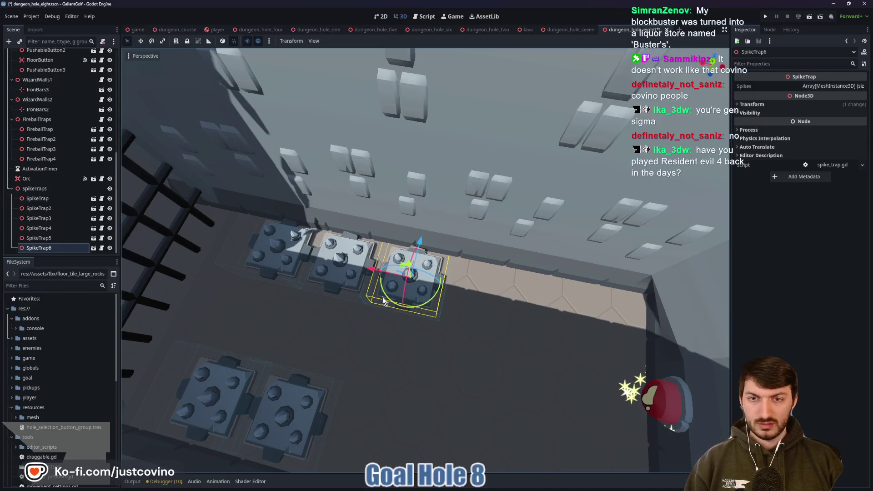
pyautogui.moveTo(367, 275)
pyautogui.mouseDown()
pyautogui.moveTo(427, 280)
pyautogui.moveTo(440, 285)
pyautogui.moveTo(435, 293)
pyautogui.mouseUp()
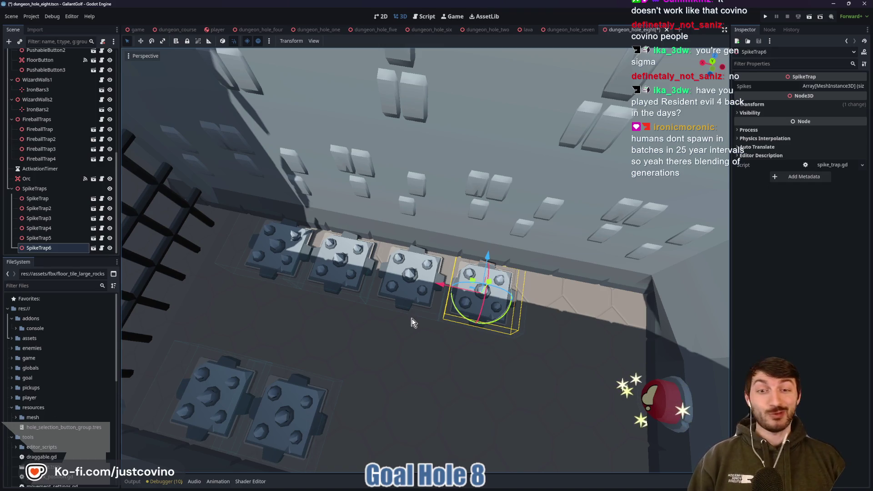
# Add a second row across the corridor, from SpikeTrap7 through SpikeTrap10
pyautogui.hotkey('ctrl', 'd')
pyautogui.moveTo(487, 258); pyautogui.dragTo(474, 405)
pyautogui.moveTo(480, 357)
pyautogui.mouseDown()
pyautogui.moveTo(389, 360)
pyautogui.moveTo(384, 341)
pyautogui.moveTo(412, 340)
pyautogui.mouseUp()
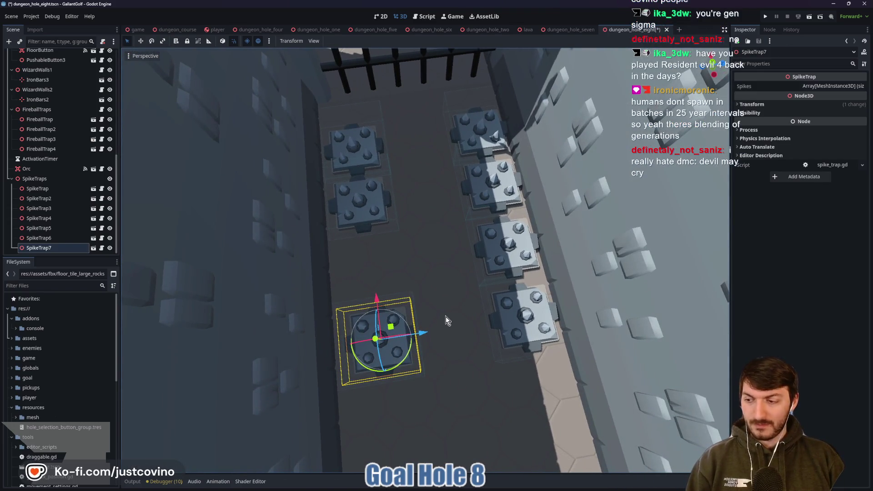
pyautogui.moveTo(422, 333); pyautogui.dragTo(417, 335)
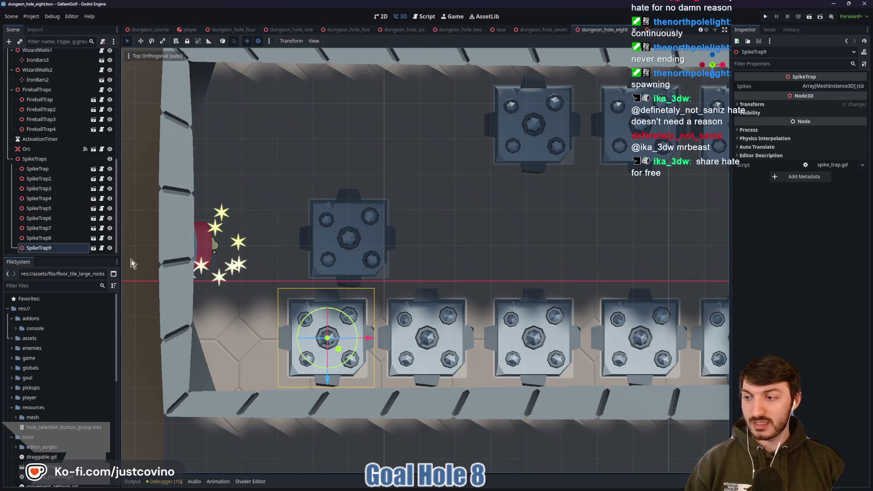
pyautogui.hotkey('ctrl', 'd')
pyautogui.moveTo(367, 337)
pyautogui.mouseDown()
pyautogui.moveTo(266, 347)
pyautogui.moveTo(277, 344)
pyautogui.mouseUp()
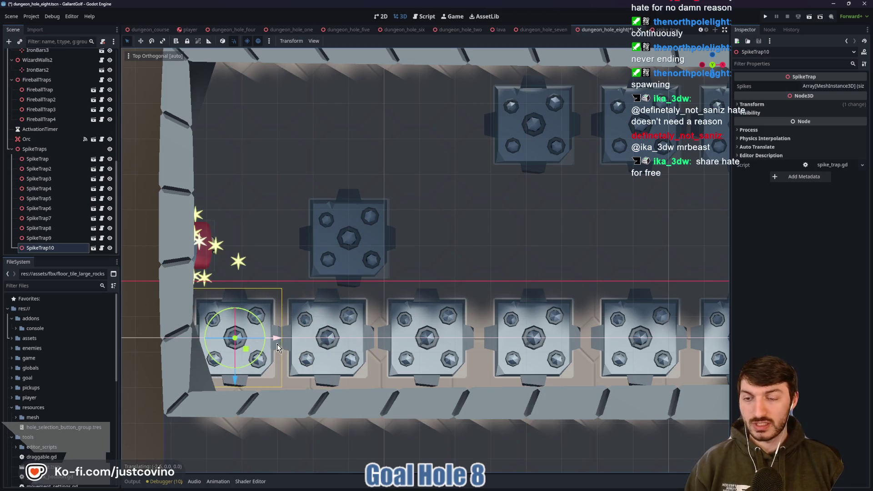
pyautogui.hscroll(-5, 318, 320)
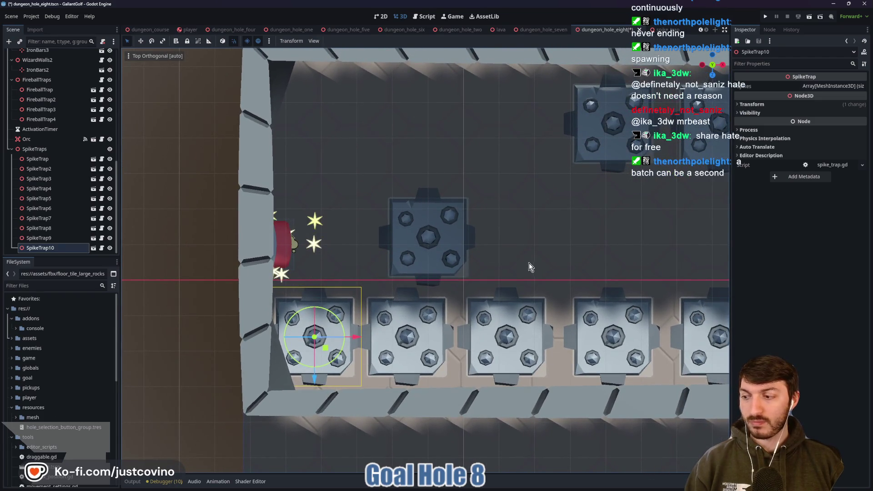
pyautogui.hscroll(5, 476, 291)
pyautogui.scroll(3, 476, 292)
# Save the hole eight scene and orbit to inspect the staggered trap rows
pyautogui.hotkey('ctrl', 's')
pyautogui.hscroll(10, 470, 291)
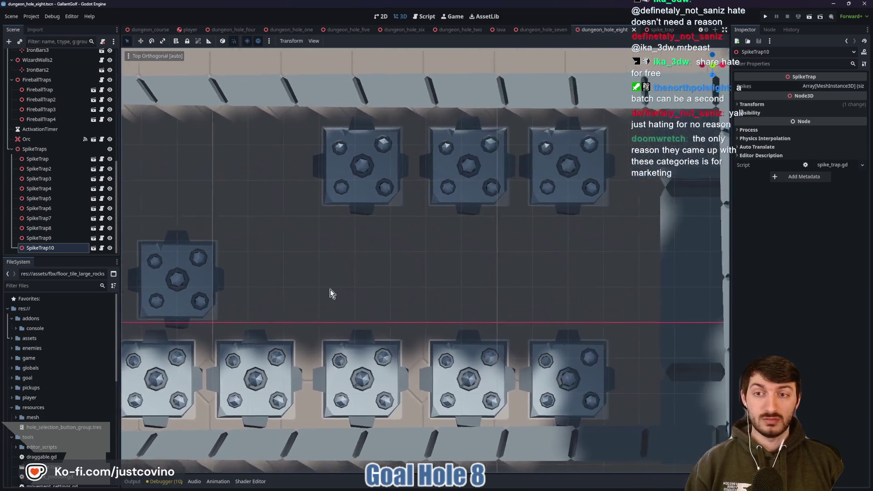
pyautogui.hscroll(-15, 384, 296)
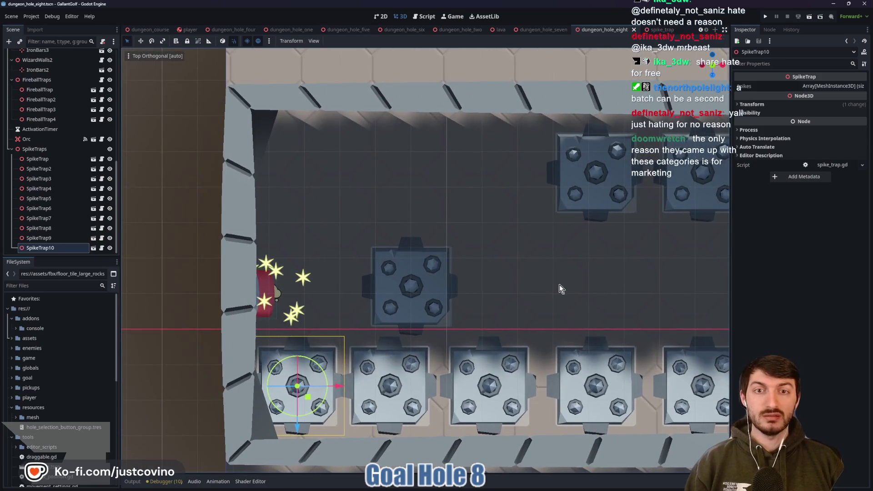
pyautogui.hscroll(5, 500, 266)
pyautogui.scroll(-3, 390, 292)
pyautogui.moveTo(508, 291); pyautogui.dragTo(381, 273)
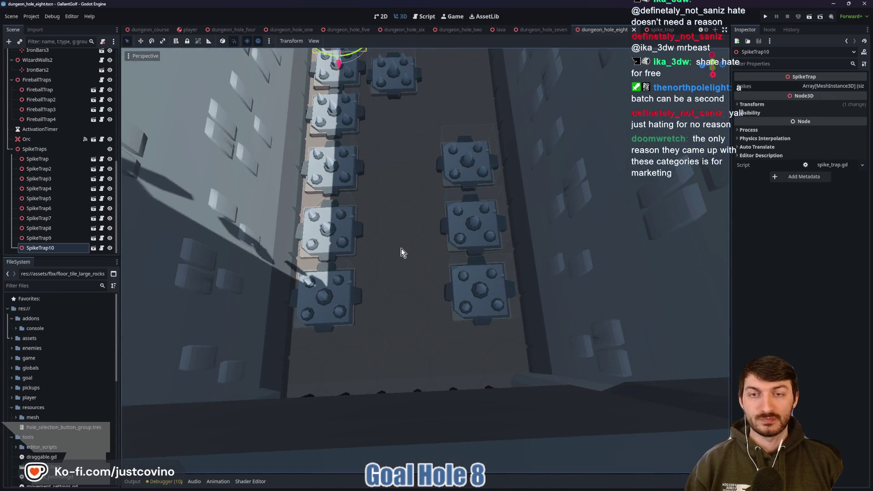
pyautogui.scroll(-5, 401, 249)
pyautogui.scroll(8, 433, 192)
pyautogui.scroll(-5, 433, 193)
pyautogui.moveTo(546, 236)
pyautogui.mouseDown()
pyautogui.moveTo(491, 286)
pyautogui.moveTo(532, 280)
pyautogui.moveTo(432, 314)
pyautogui.mouseUp()
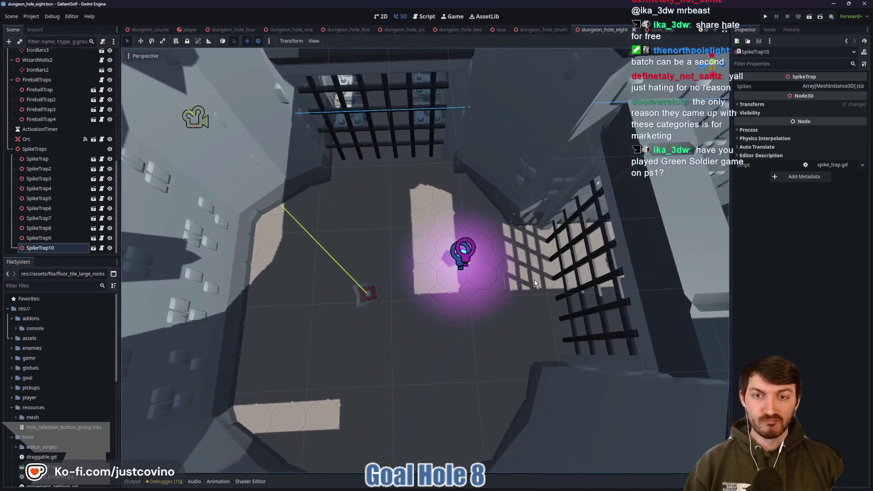
pyautogui.scroll(3, 506, 311)
pyautogui.moveTo(506, 312)
pyautogui.mouseDown()
pyautogui.moveTo(571, 283)
pyautogui.moveTo(494, 291)
pyautogui.moveTo(511, 286)
pyautogui.moveTo(517, 305)
pyautogui.moveTo(445, 303)
pyautogui.moveTo(482, 306)
pyautogui.moveTo(521, 302)
pyautogui.moveTo(356, 309)
pyautogui.moveTo(307, 293)
pyautogui.moveTo(572, 298)
pyautogui.moveTo(484, 271)
pyautogui.mouseUp()
pyautogui.scroll(3, 355, 308)
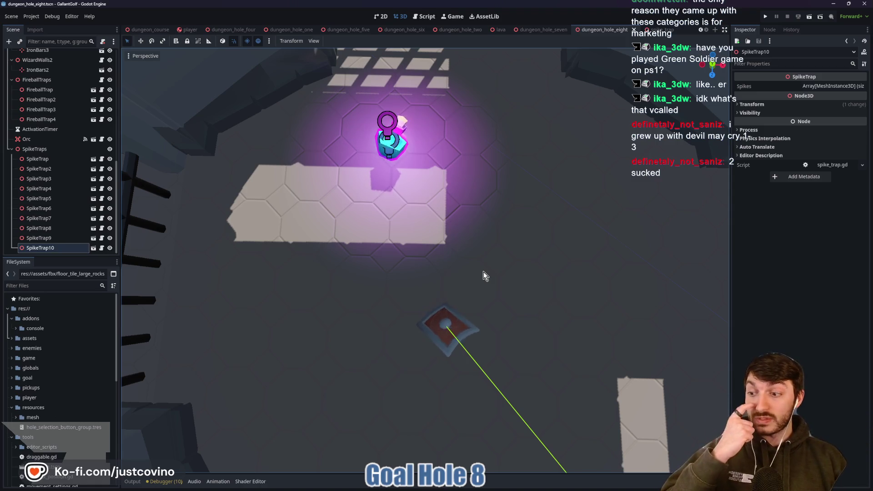
pyautogui.scroll(-2, 501, 244)
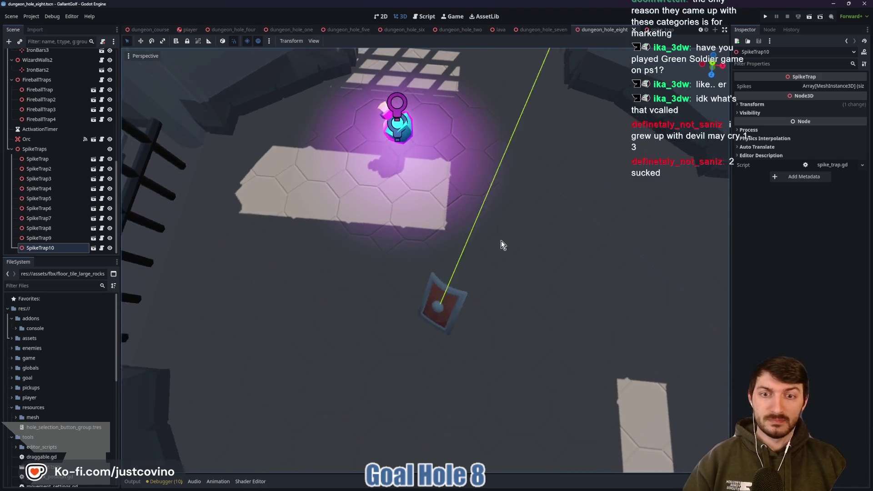
pyautogui.press('w')
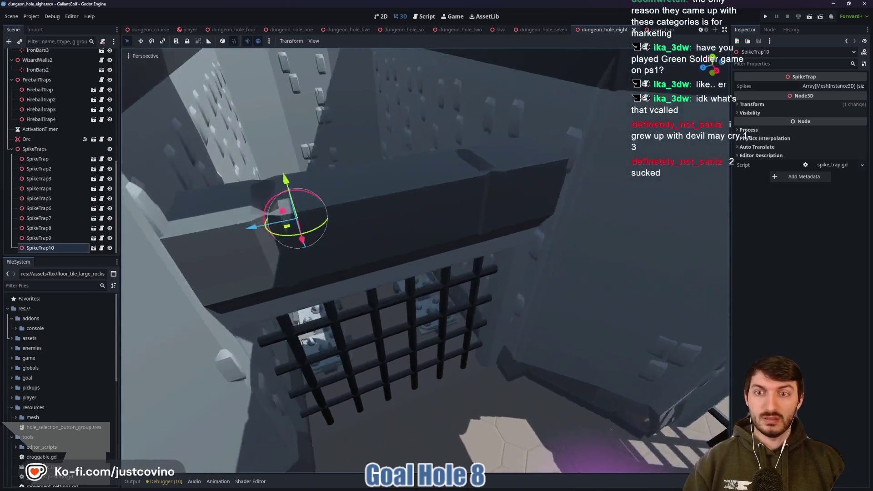
pyautogui.press('s')
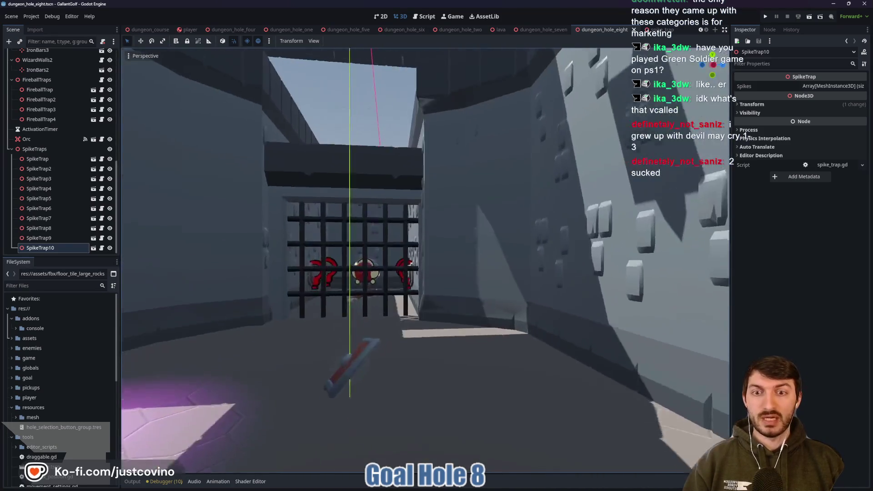
pyautogui.press('w')
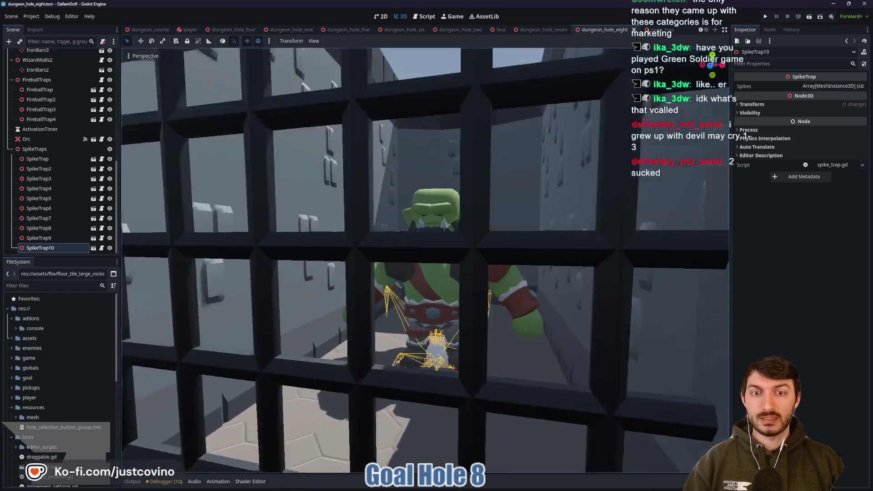
pyautogui.press('s')
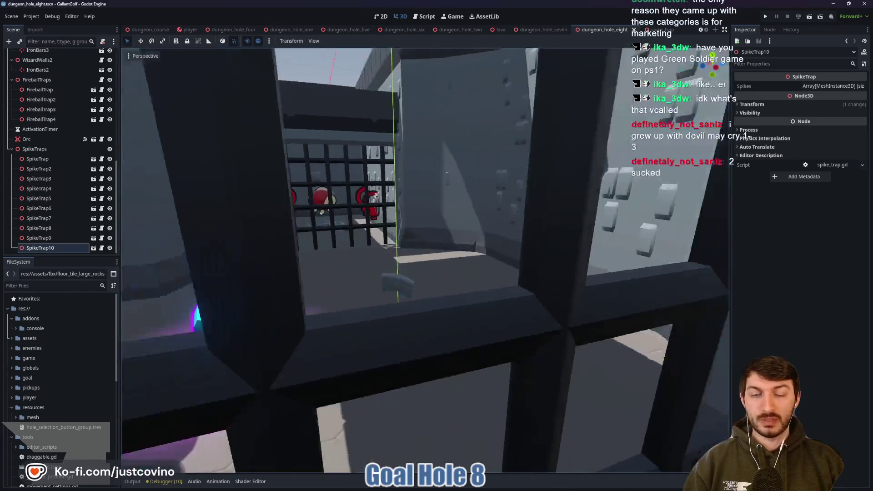
pyautogui.press('s')
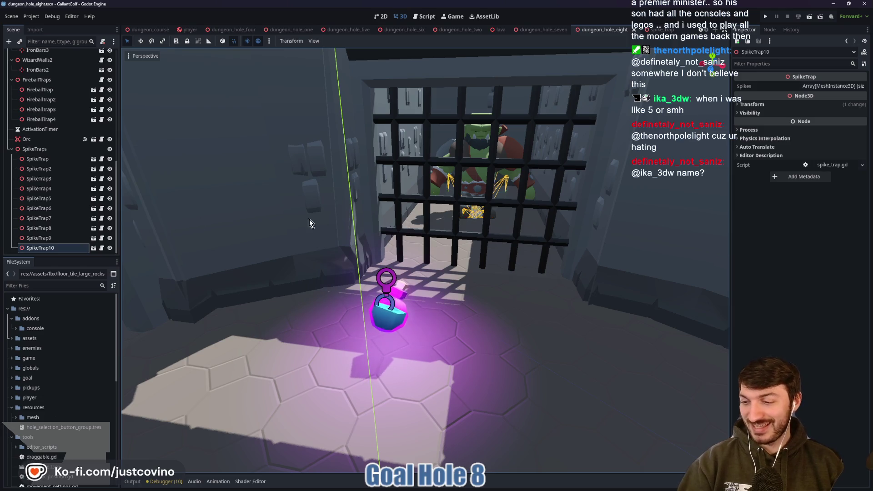
pyautogui.press('f')
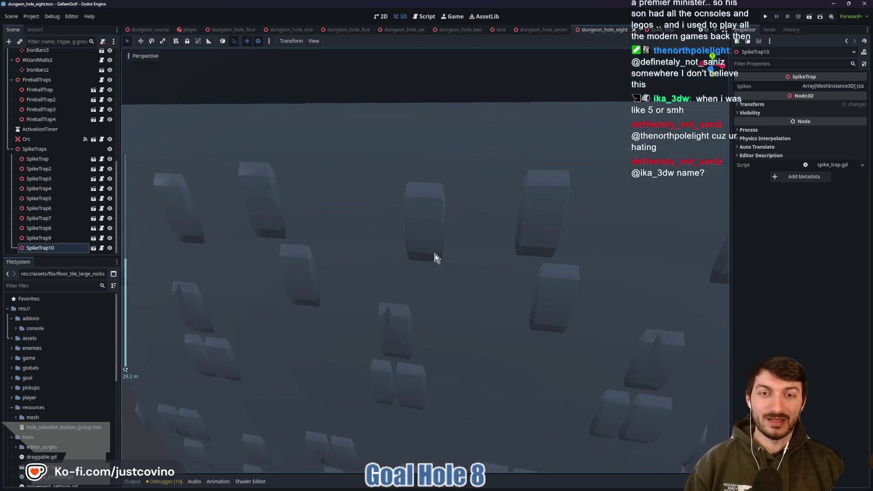
pyautogui.scroll(-5, 439, 241)
pyautogui.scroll(2, 430, 306)
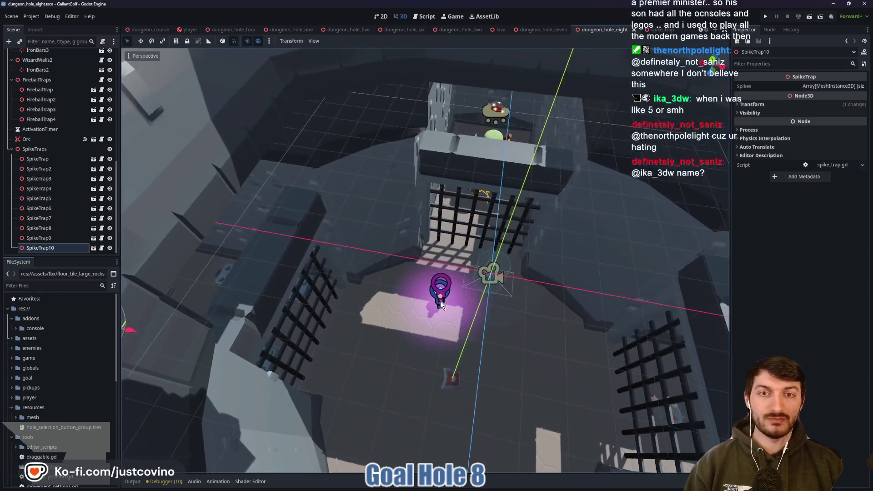
pyautogui.scroll(3, 409, 300)
pyautogui.scroll(-8, 378, 307)
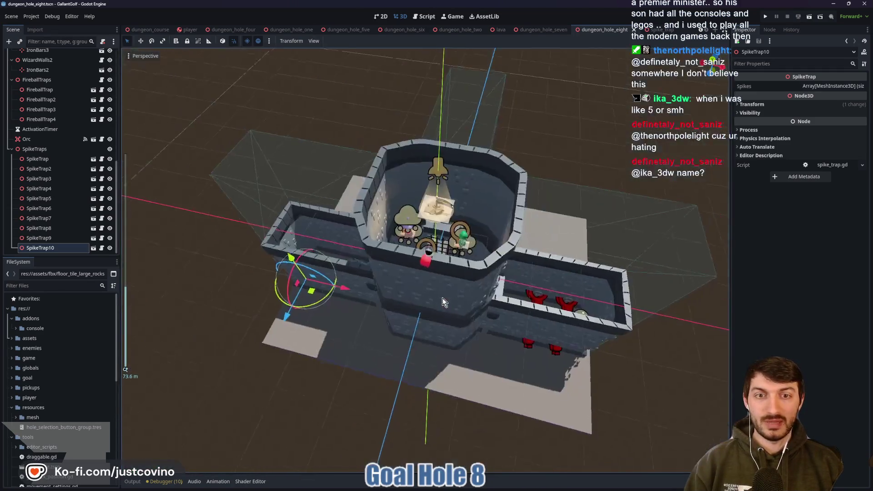
pyautogui.moveTo(443, 298)
pyautogui.mouseDown()
pyautogui.moveTo(453, 294)
pyautogui.moveTo(480, 311)
pyautogui.mouseUp()
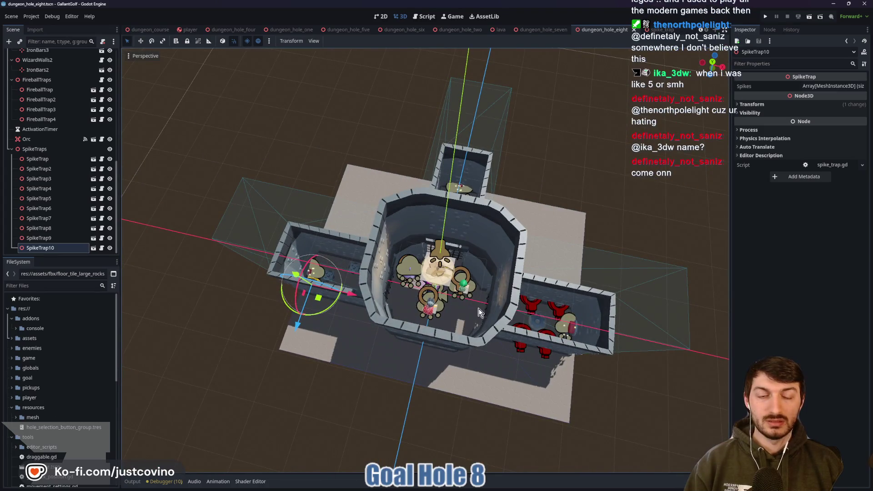
# Run the game and open the Dungeon Course level select
pyautogui.click(763, 19)
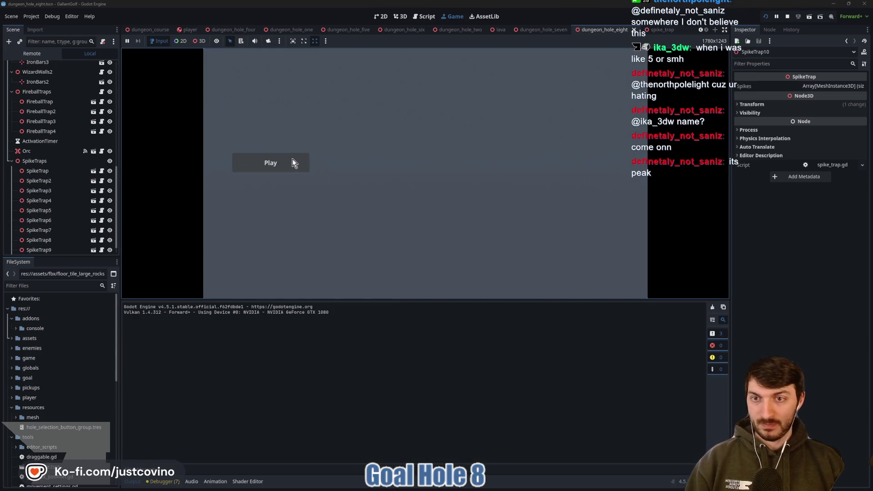
pyautogui.click(293, 162)
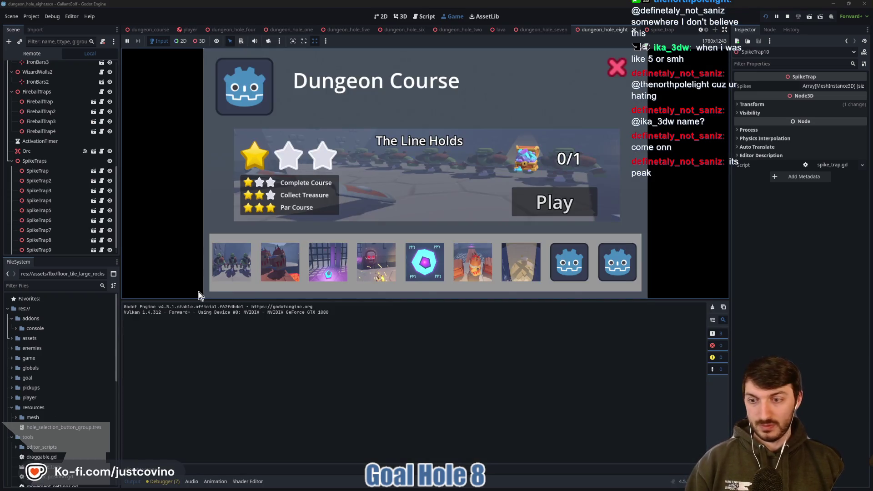
pyautogui.click(132, 480)
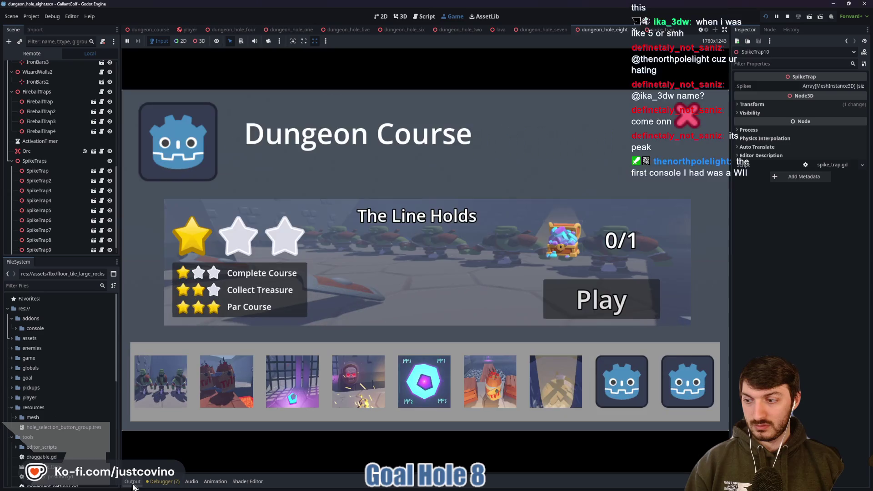
# Play-test The Drop level, then stop the game to return to the editor
pyautogui.click(622, 380)
pyautogui.click(595, 304)
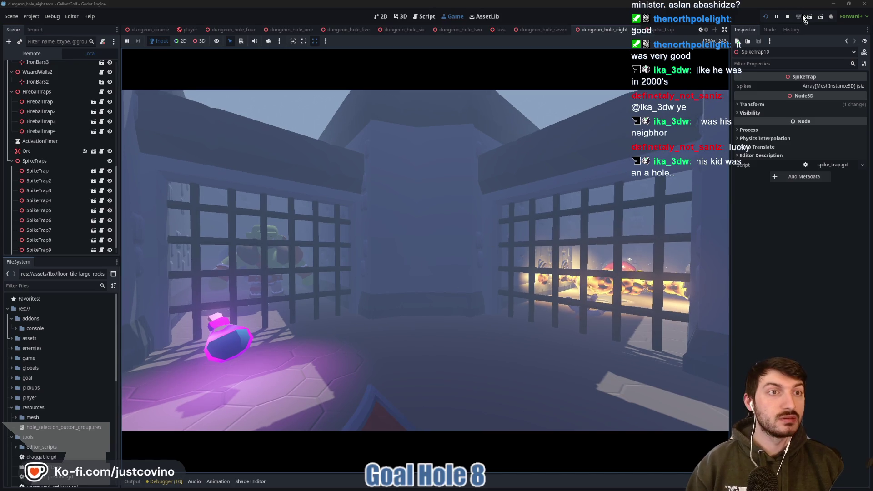
pyautogui.click(788, 16)
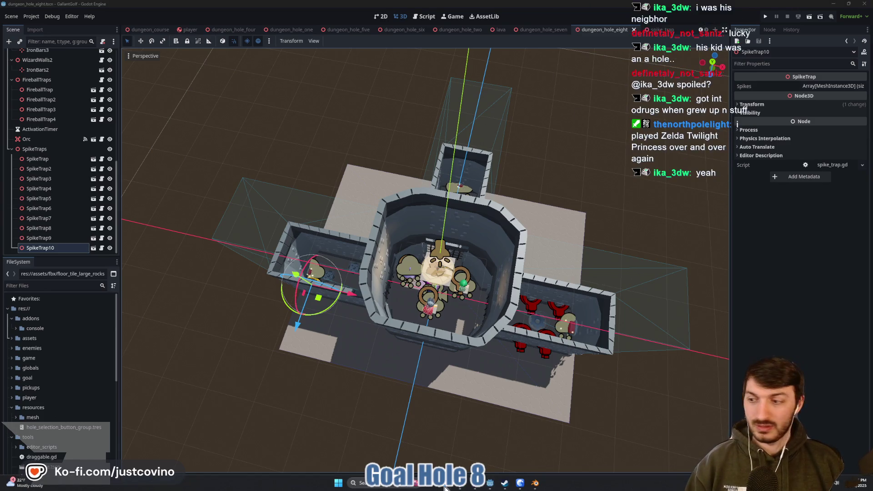
# Open a File Explorer window on the Desktop and enter the gallant_golf folder
pyautogui.click(448, 488)
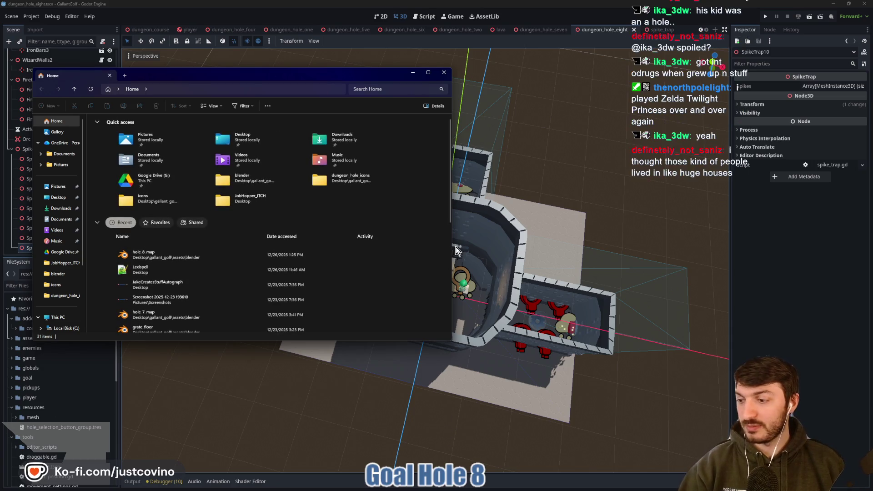
pyautogui.click(64, 197)
pyautogui.moveTo(242, 76); pyautogui.dragTo(533, 89)
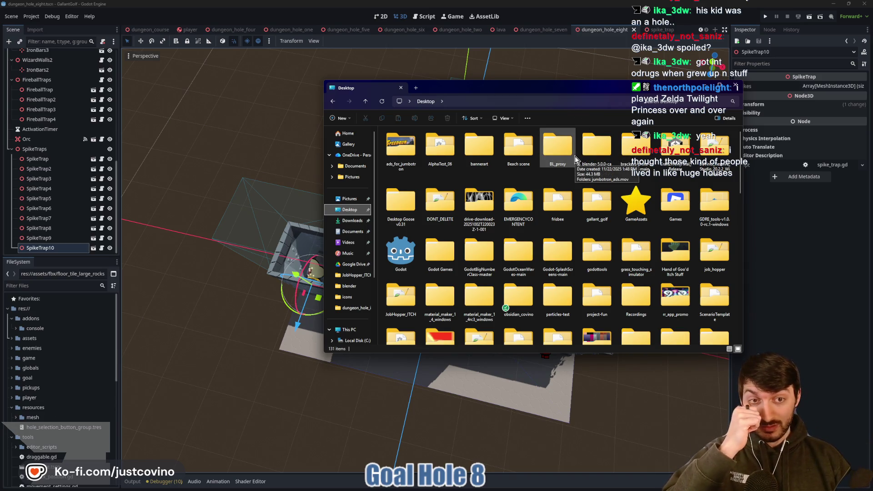
pyautogui.doubleClick(601, 207)
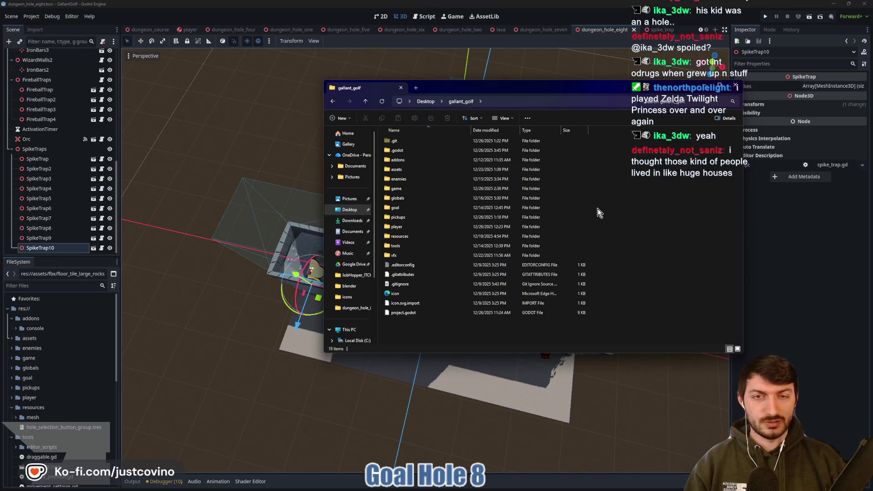
# Open the Desktop in a second window, arrange both side by side, and open assets
pyautogui.rightClick(354, 212)
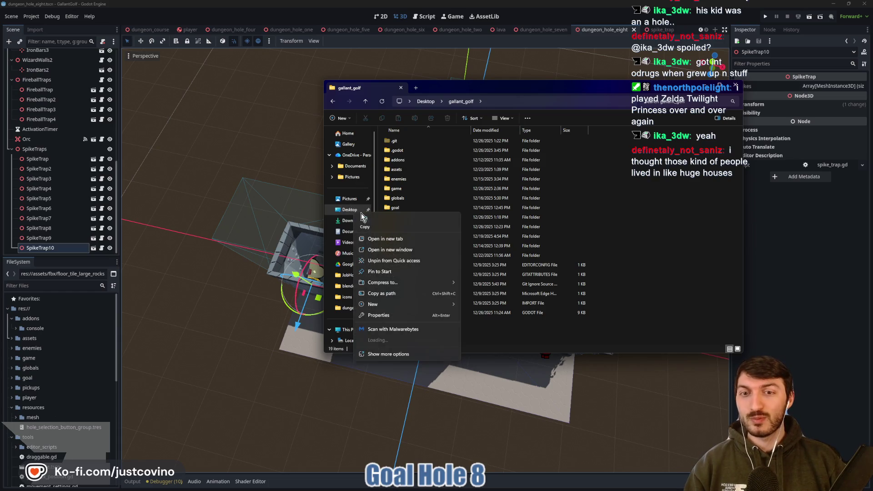
pyautogui.click(409, 253)
pyautogui.moveTo(547, 99)
pyautogui.mouseDown()
pyautogui.moveTo(364, 126)
pyautogui.moveTo(268, 114)
pyautogui.mouseUp()
pyautogui.moveTo(537, 91)
pyautogui.mouseDown()
pyautogui.moveTo(632, 94)
pyautogui.moveTo(619, 103)
pyautogui.mouseUp()
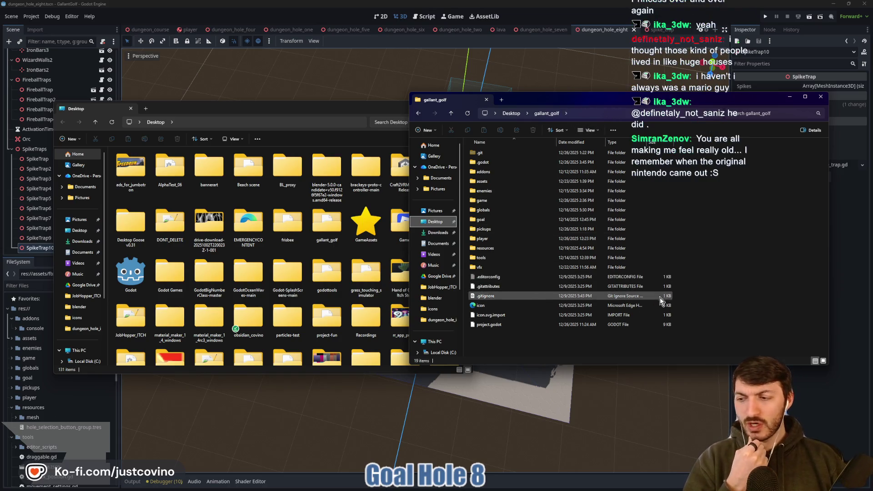
pyautogui.moveTo(325, 105); pyautogui.dragTo(296, 100)
pyautogui.moveTo(445, 370); pyautogui.dragTo(394, 358)
pyautogui.click(569, 101)
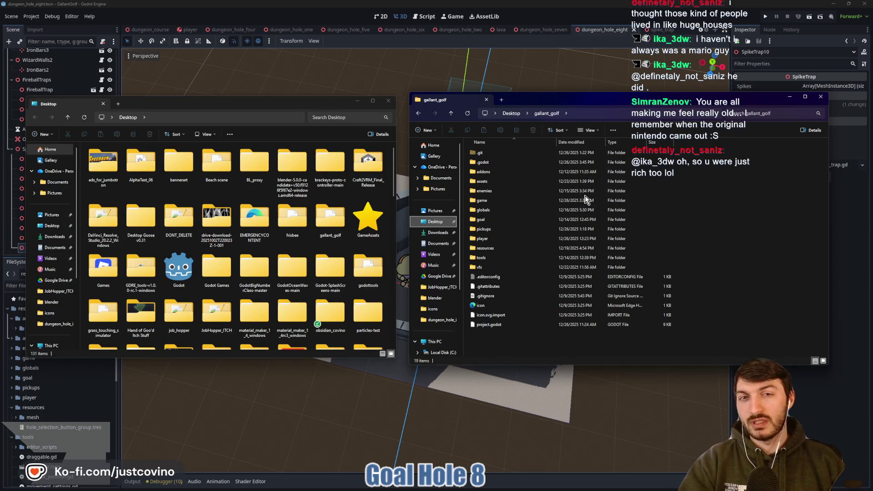
pyautogui.doubleClick(490, 185)
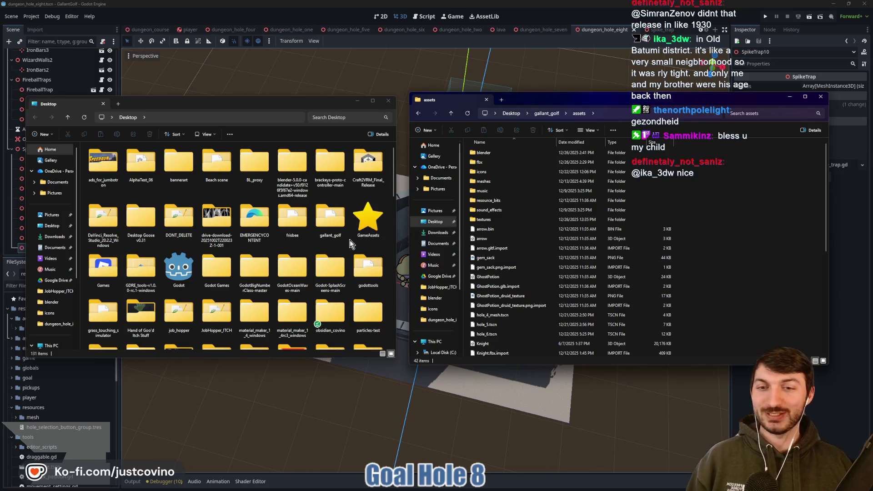
# Open icons and then dungeon_hole_icons inside the gallant_golf assets folder
pyautogui.moveTo(311, 105); pyautogui.dragTo(317, 100)
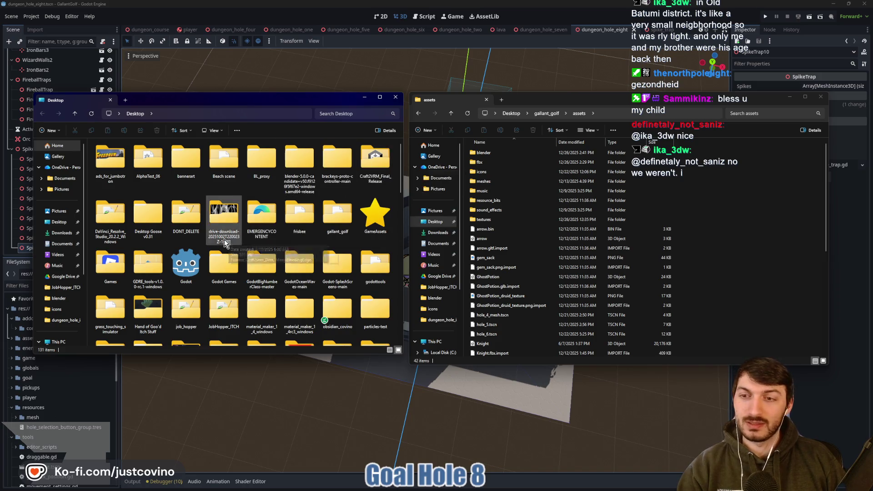
pyautogui.scroll(-10, 307, 216)
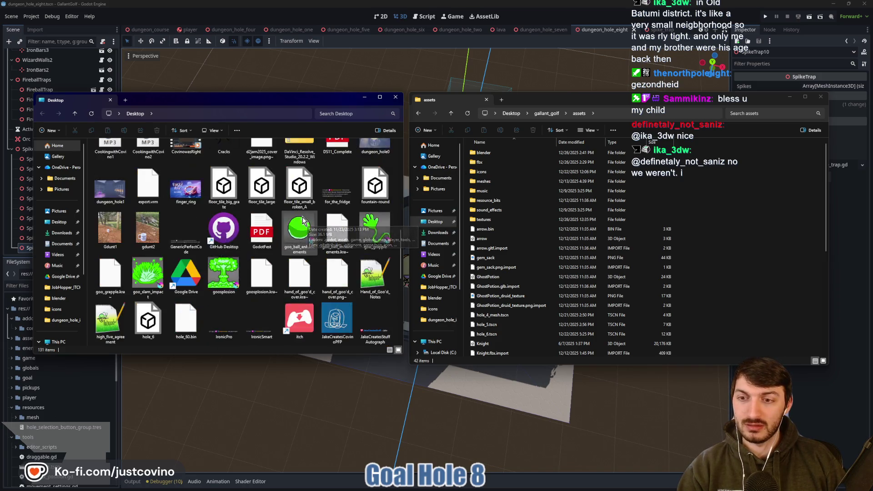
pyautogui.scroll(2, 309, 236)
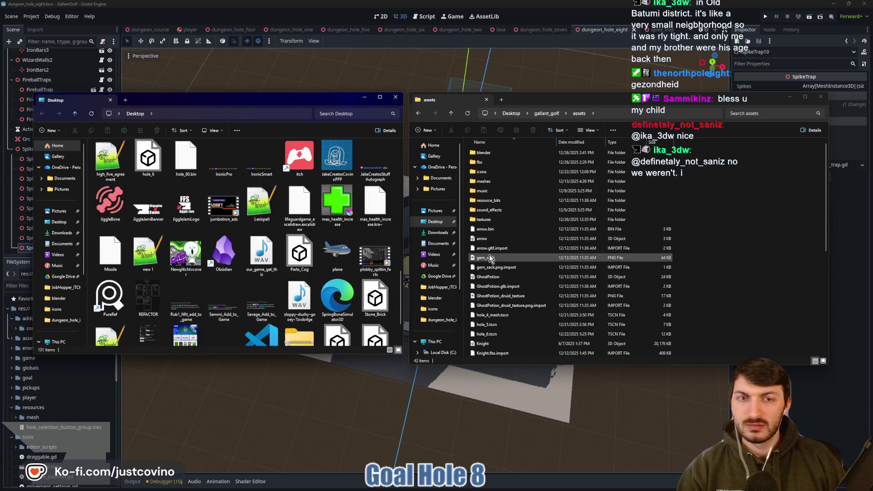
pyautogui.doubleClick(481, 171)
pyautogui.doubleClick(489, 152)
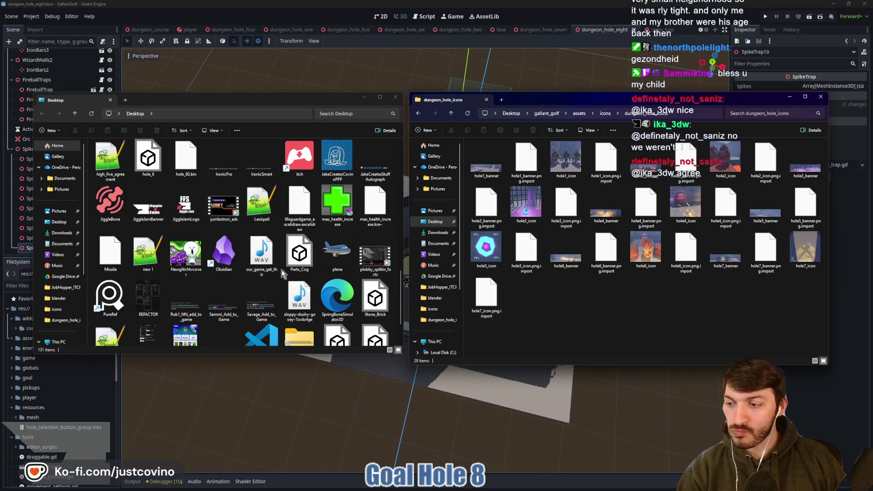
# Scroll the Desktop window to find the dungeon_hole1 image and start renaming it
pyautogui.scroll(5, 281, 270)
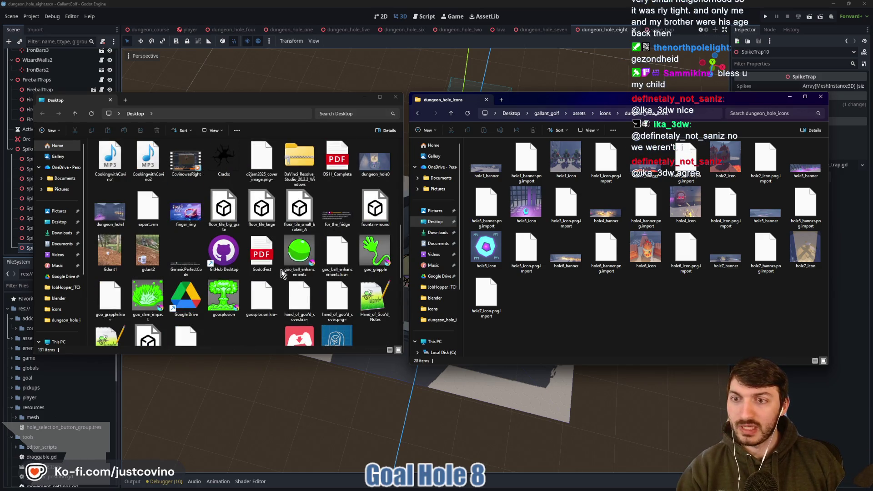
pyautogui.scroll(2, 281, 269)
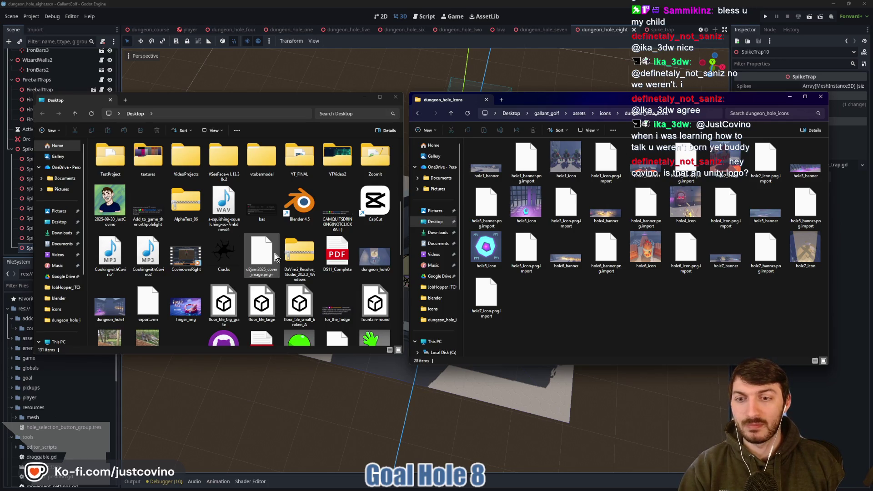
pyautogui.scroll(-10, 274, 256)
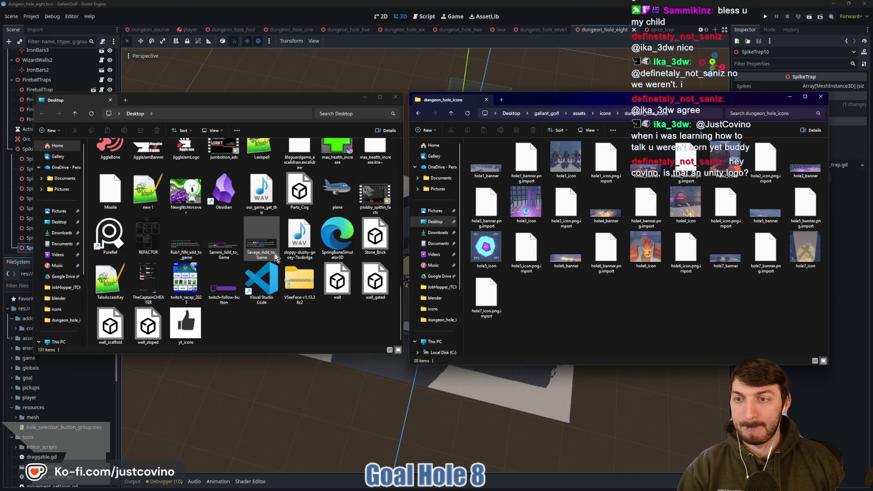
pyautogui.scroll(5, 274, 253)
pyautogui.scroll(3, 275, 253)
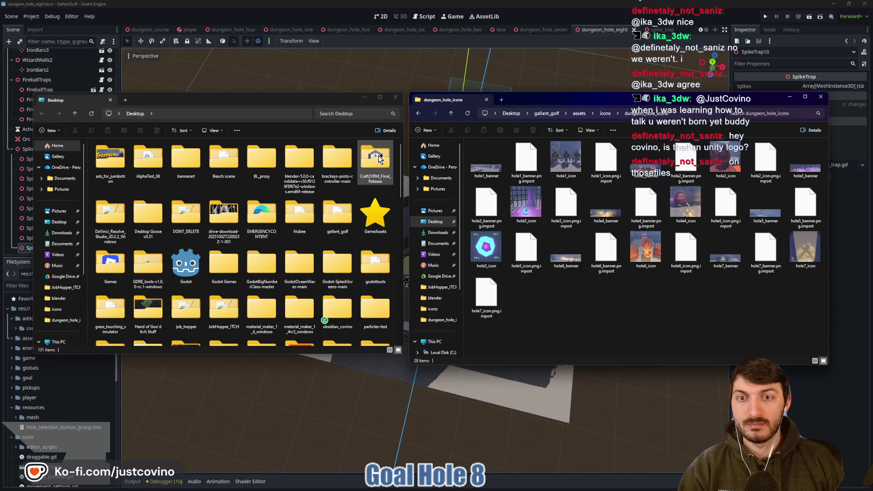
pyautogui.scroll(-4, 266, 218)
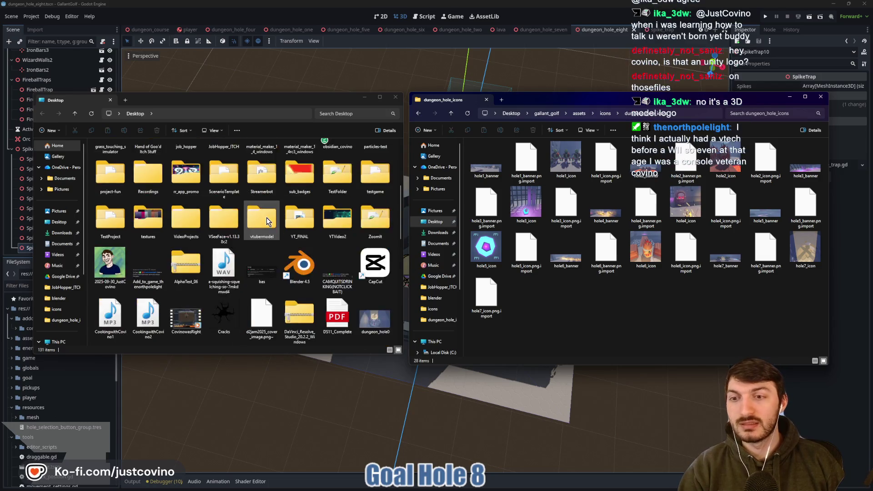
pyautogui.scroll(-1, 267, 218)
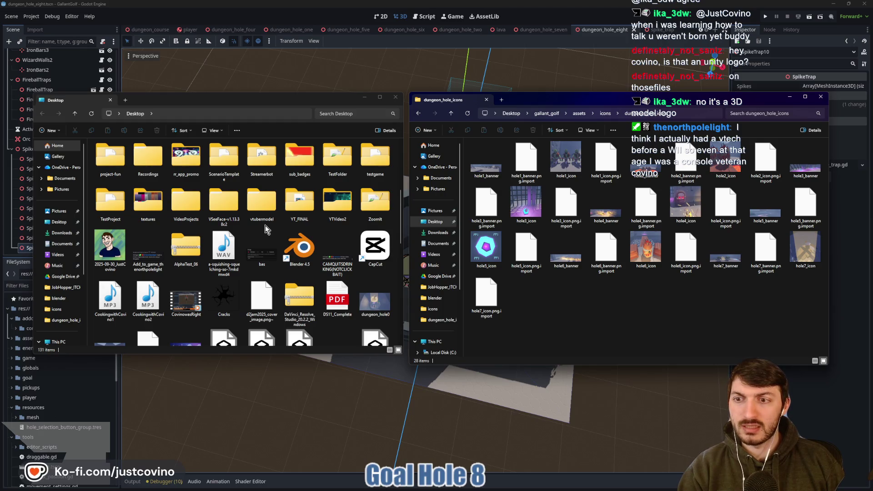
pyautogui.scroll(2, 266, 225)
pyautogui.scroll(-6, 285, 210)
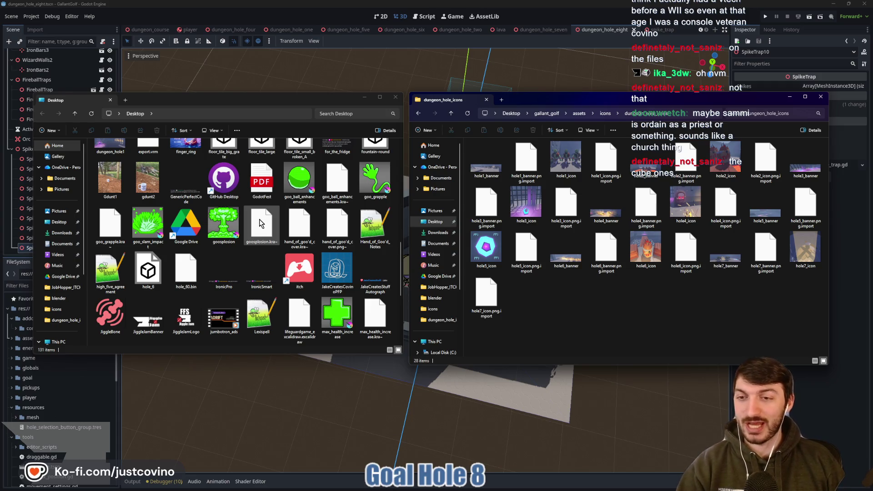
pyautogui.scroll(2, 248, 237)
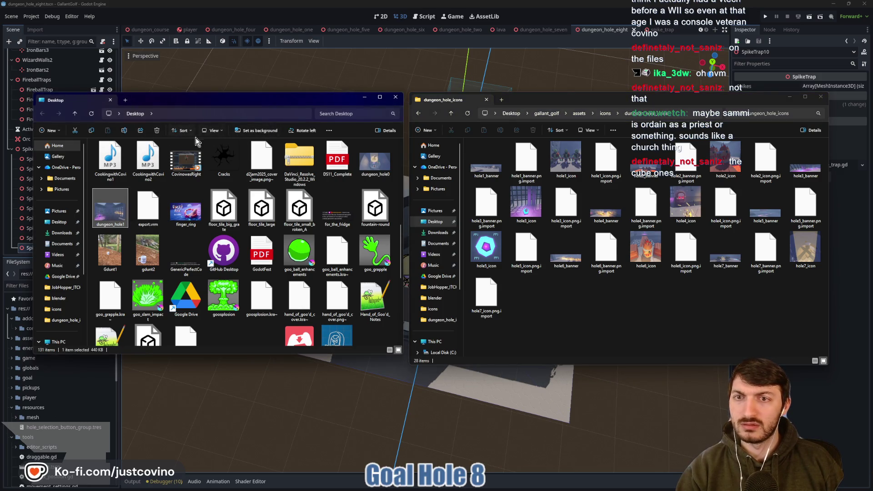
pyautogui.click(124, 131)
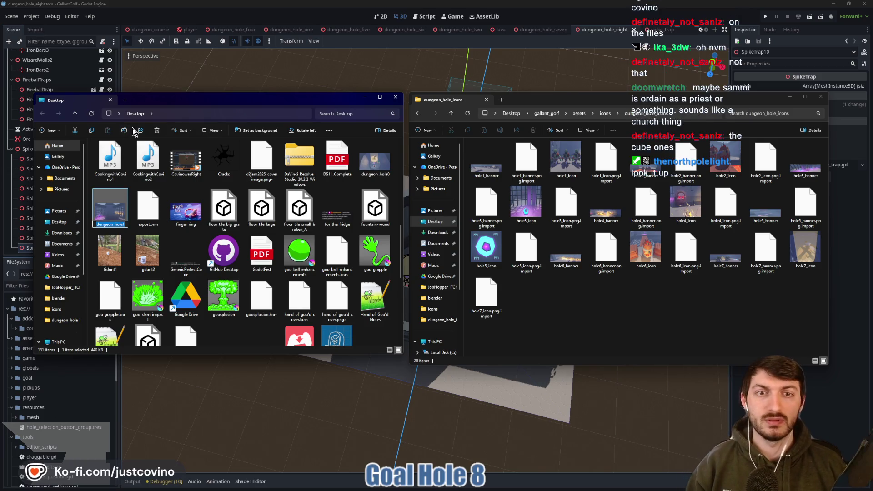
# Finish renaming the Desktop image to hole8_banner and bring the vtech console image results forward
pyautogui.write('hole8_')
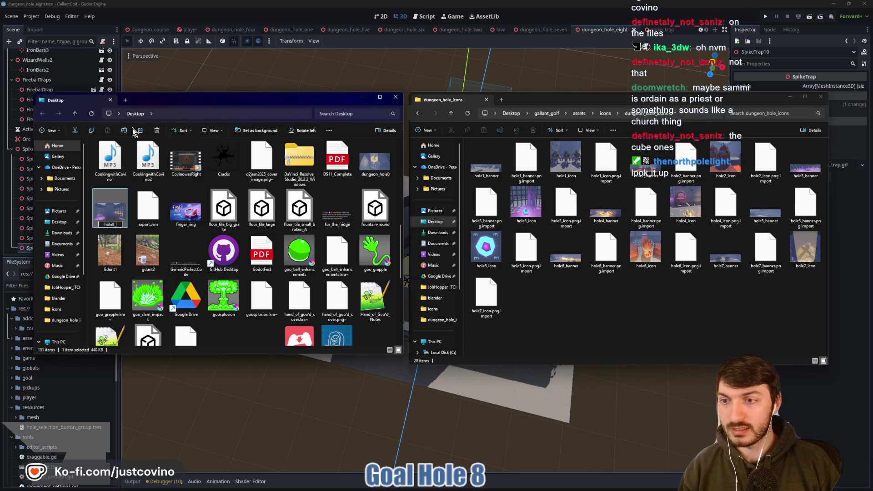
pyautogui.write('ner')
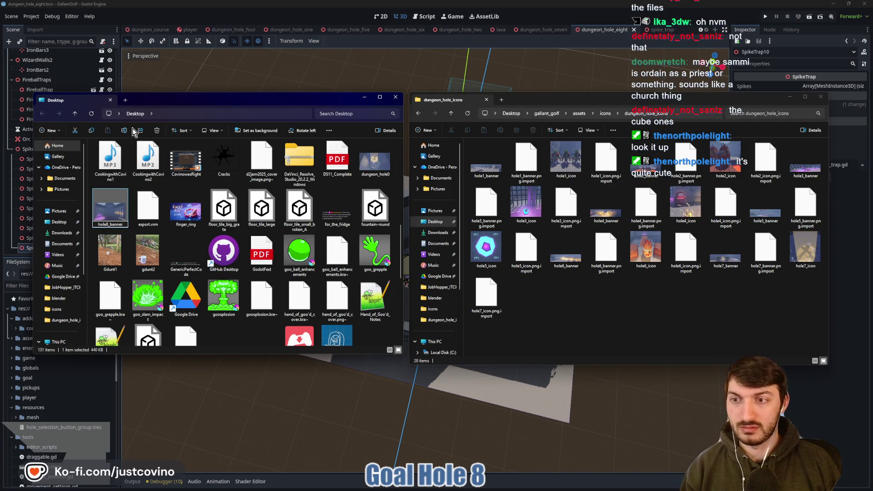
pyautogui.press('Return')
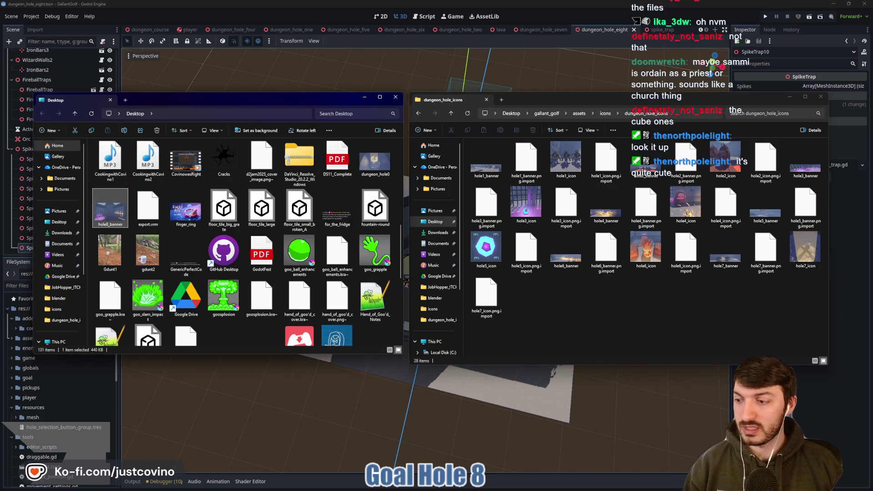
pyautogui.hotkey('alt', 'Tab')
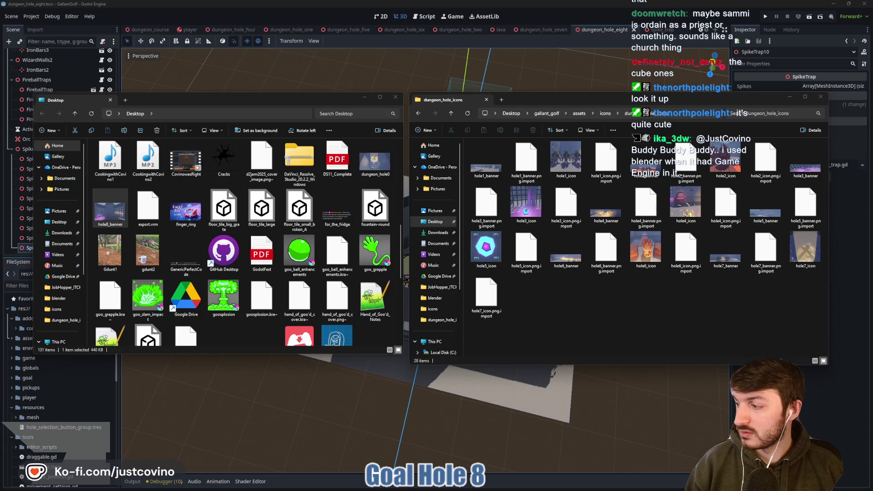
pyautogui.hotkey('alt', 'Tab')
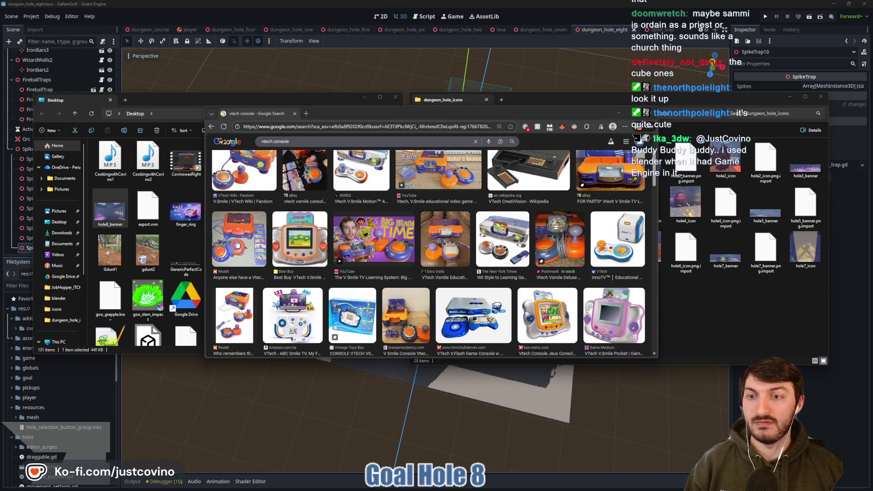
# Scroll to the top of the vtech console image results and close the Chrome window
pyautogui.scroll(3, 241, 241)
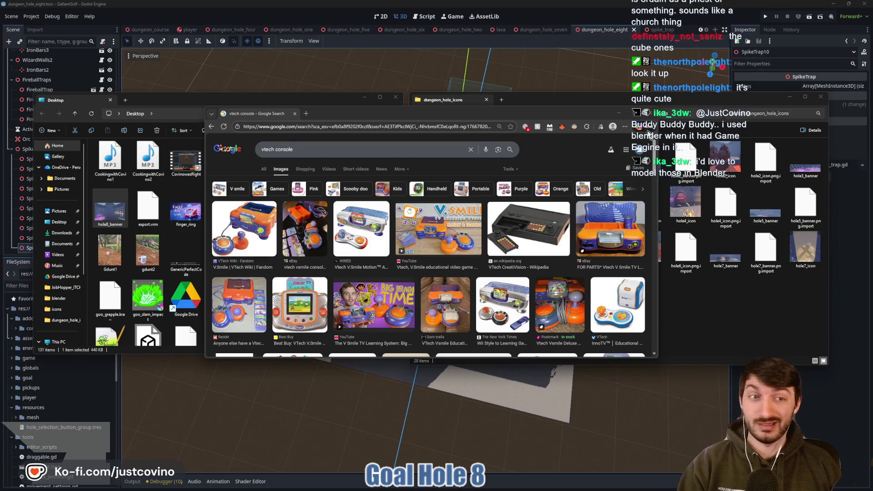
pyautogui.click(651, 114)
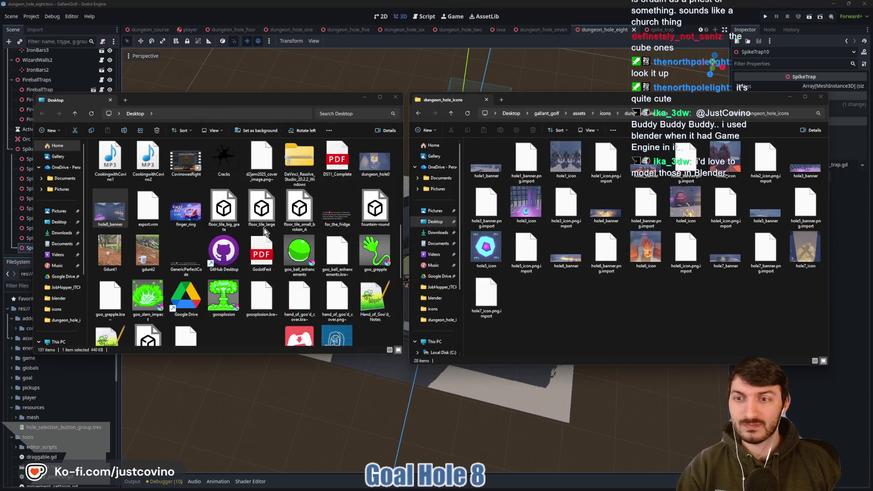
# Move hole8_banner into dungeon_hole_icons, rename dungeon_hole0 to hole8_icon, and move it there too
pyautogui.click(109, 213)
pyautogui.moveTo(109, 213)
pyautogui.mouseDown()
pyautogui.moveTo(276, 290)
pyautogui.moveTo(563, 313)
pyautogui.moveTo(546, 300)
pyautogui.mouseUp()
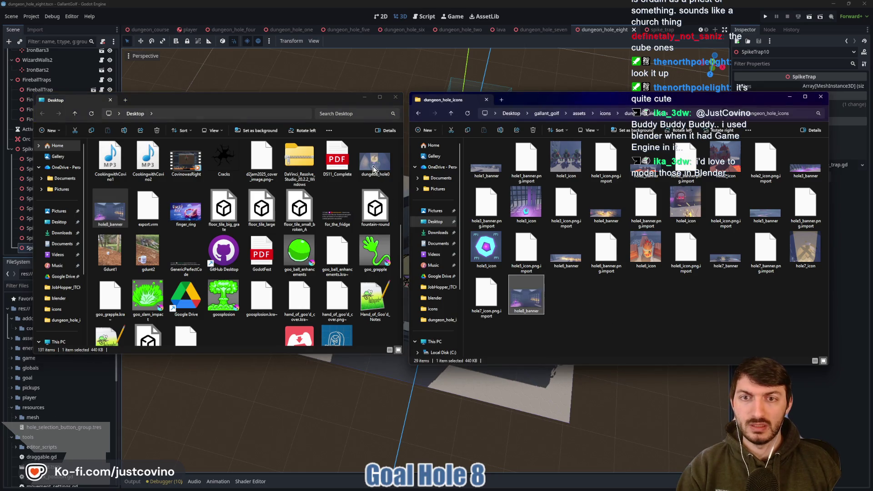
pyautogui.click(373, 170)
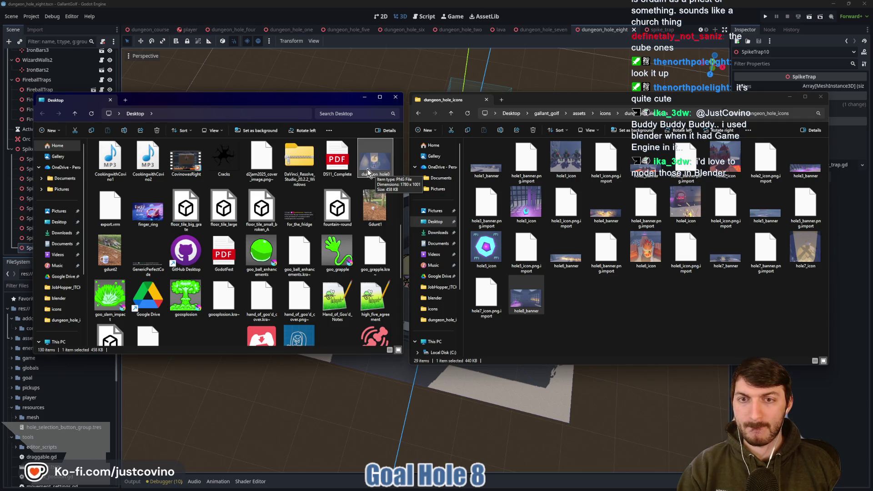
pyautogui.click(122, 133)
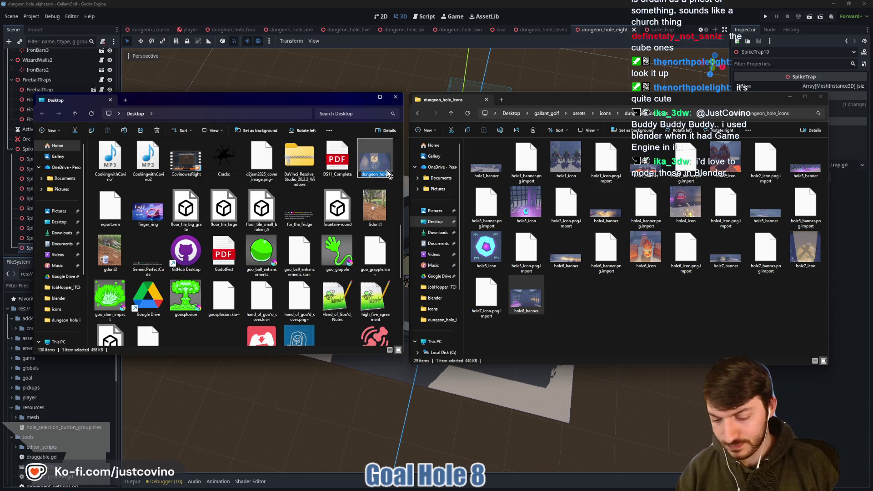
pyautogui.write('8_icon')
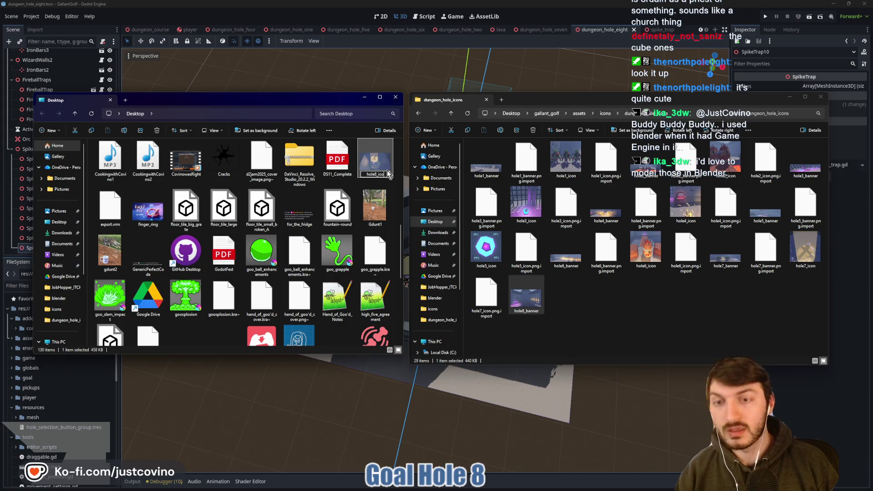
pyautogui.moveTo(378, 159); pyautogui.dragTo(607, 304)
pyautogui.hotkey('alt', 'Tab')
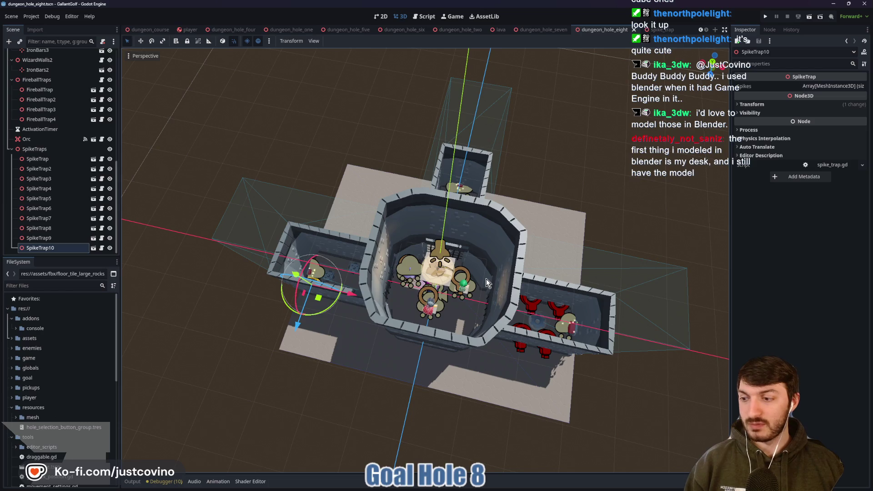
# Orbit and zoom around the hole eight dungeon, then bring up Photopea with hole7_banner.png
pyautogui.moveTo(484, 279); pyautogui.dragTo(493, 277)
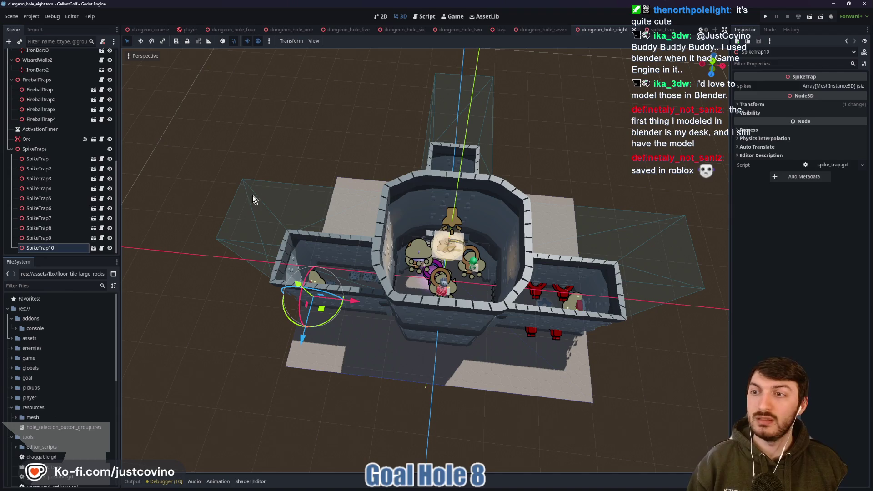
pyautogui.scroll(-3, 337, 277)
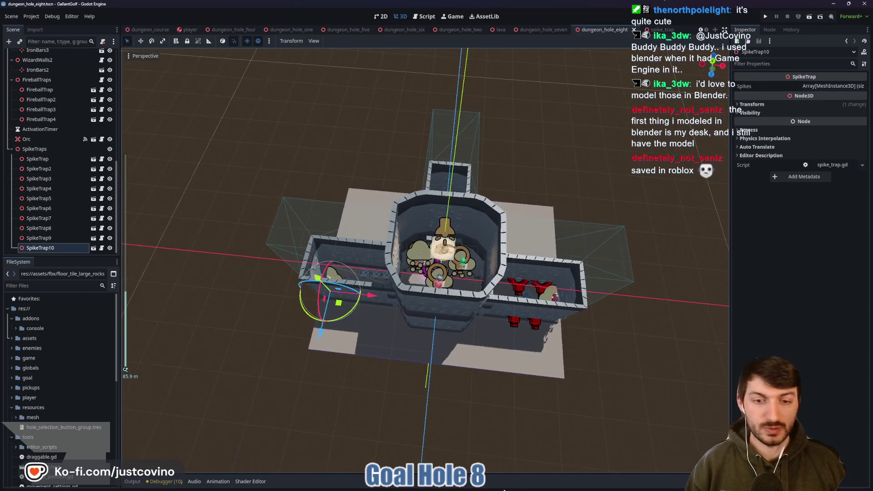
pyautogui.click(460, 487)
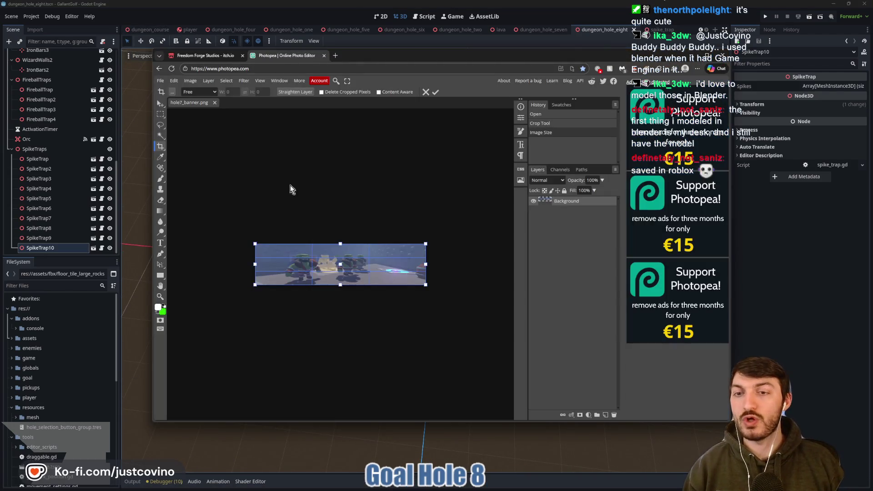
# Close hole7_banner.png and open hole8_icon.png from the dungeon_hole_icons folder in Photopea
pyautogui.click(215, 102)
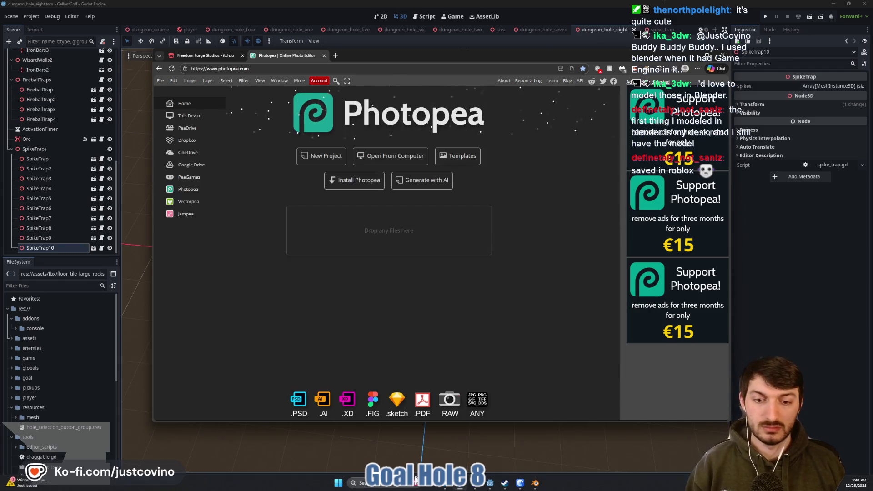
pyautogui.click(483, 446)
pyautogui.click(456, 487)
pyautogui.click(457, 488)
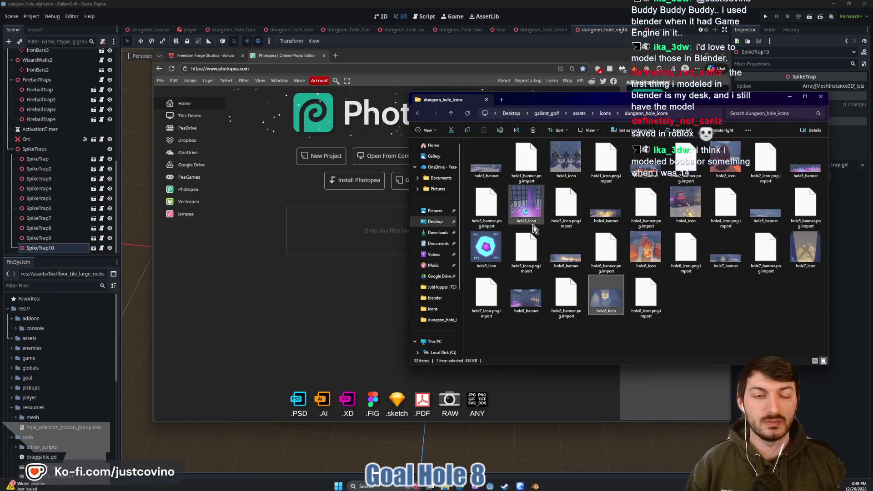
pyautogui.moveTo(608, 305); pyautogui.dragTo(341, 267)
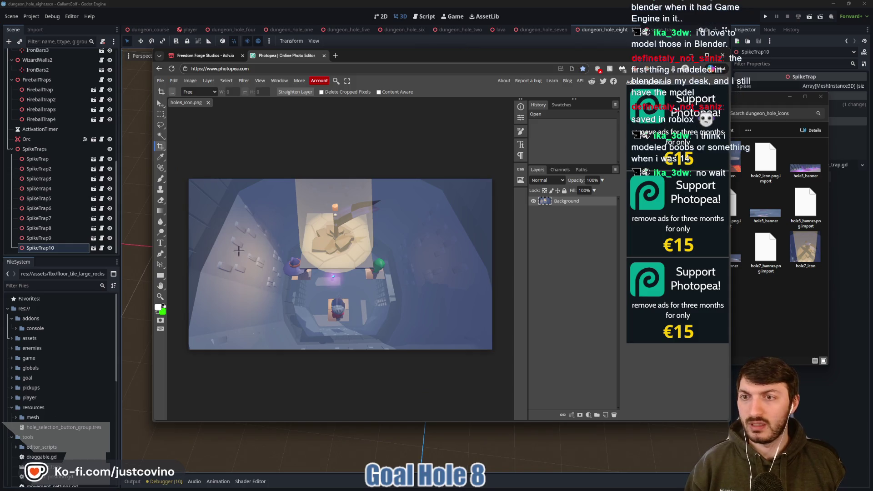
# Crop hole8_icon to a 660×510 patch around the lower middle of the room
pyautogui.click(160, 146)
pyautogui.moveTo(340, 178); pyautogui.dragTo(341, 194)
pyautogui.moveTo(492, 268); pyautogui.dragTo(392, 275)
pyautogui.moveTo(188, 271)
pyautogui.mouseDown()
pyautogui.moveTo(263, 273)
pyautogui.moveTo(278, 284)
pyautogui.mouseUp()
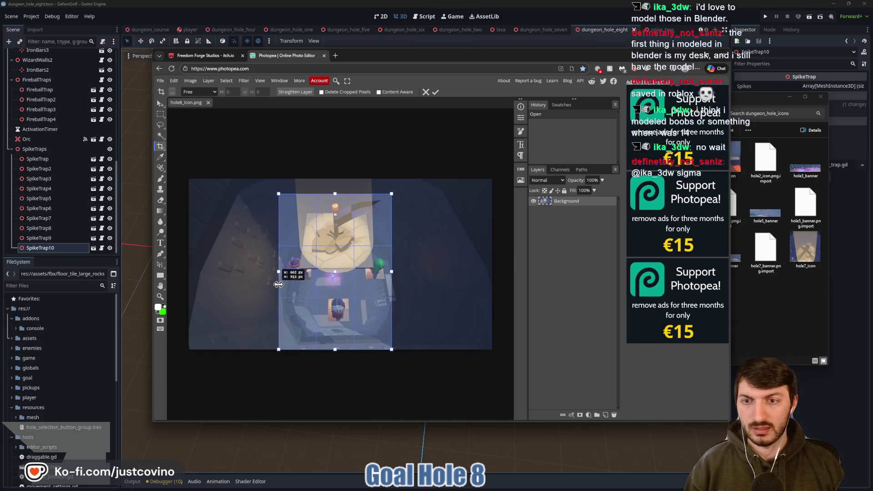
pyautogui.moveTo(335, 350); pyautogui.dragTo(335, 342)
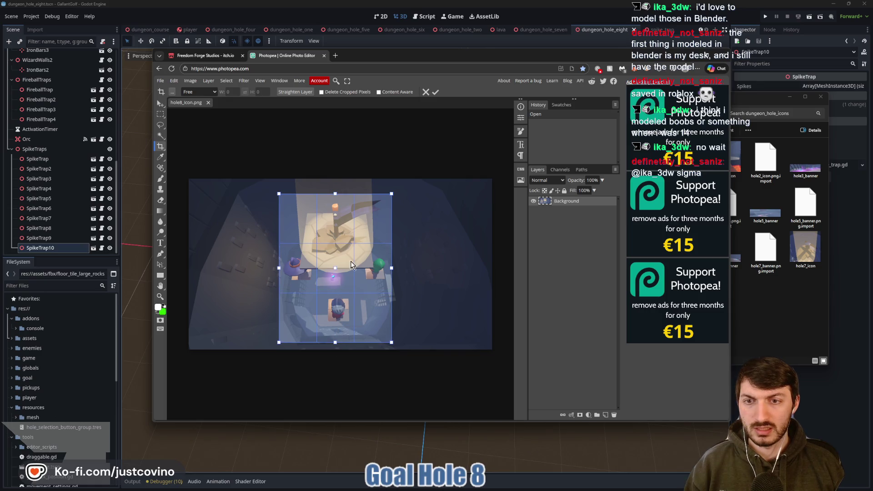
pyautogui.moveTo(334, 194); pyautogui.dragTo(343, 255)
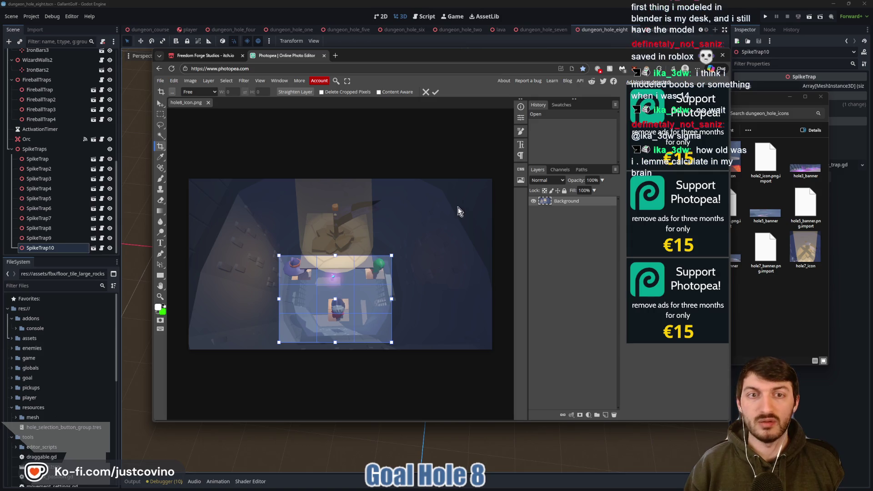
pyautogui.click(435, 92)
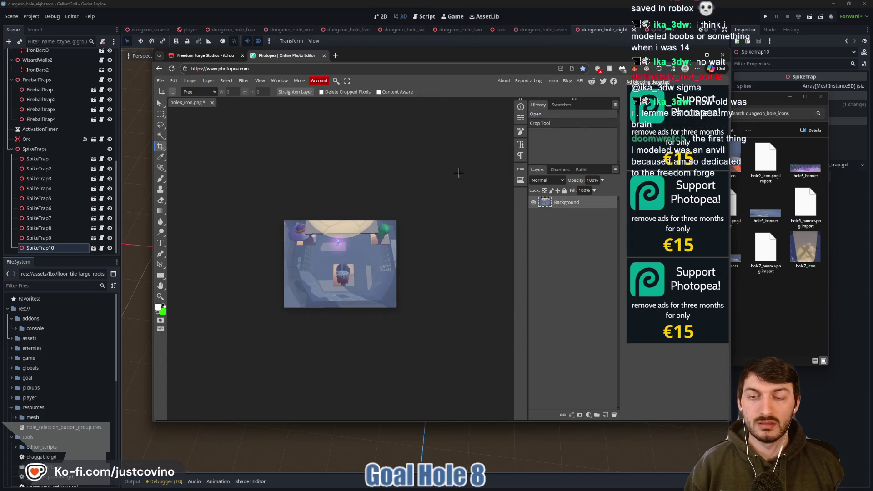
# Resize hole8_icon.png to 250×250 pixels, save the changes, and close the document
pyautogui.click(190, 81)
pyautogui.click(213, 195)
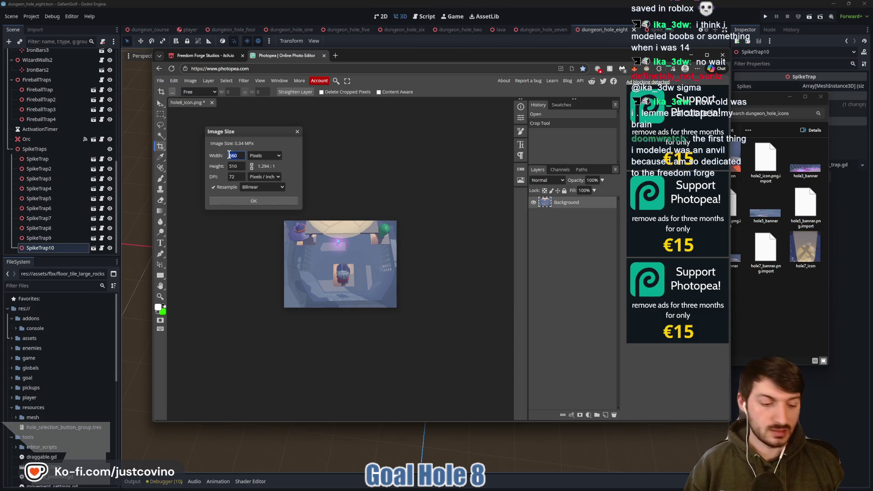
pyautogui.write('250')
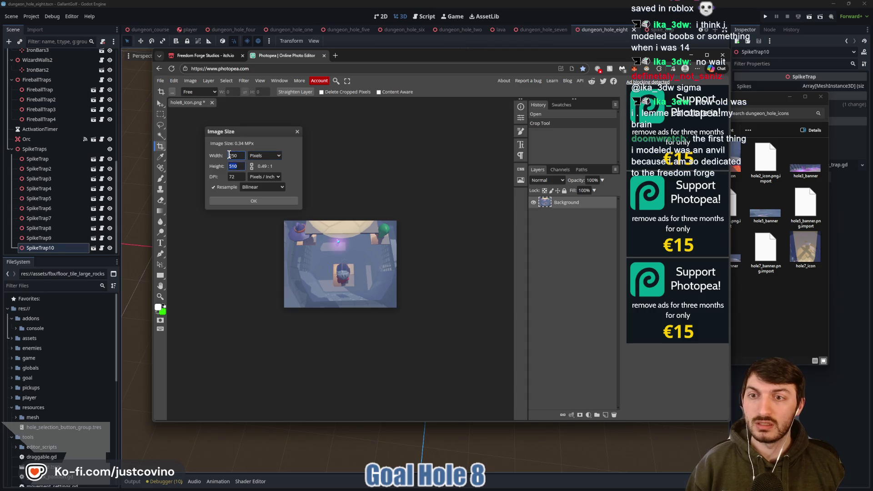
pyautogui.click(258, 201)
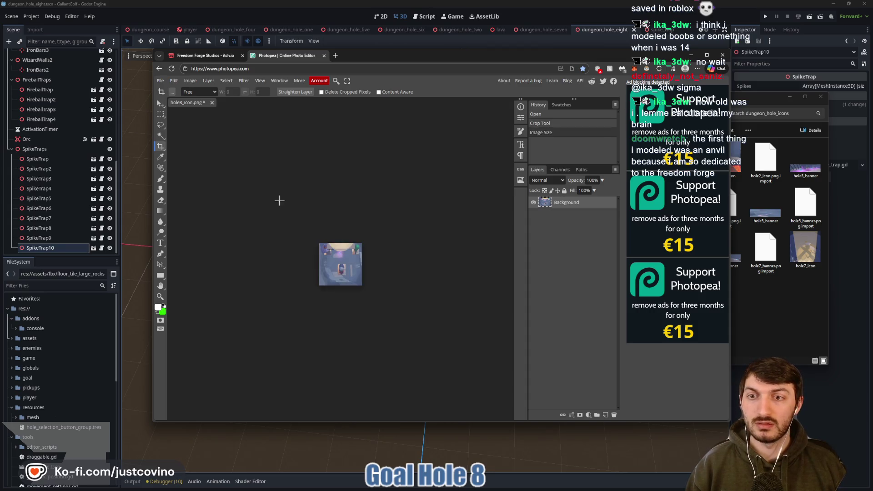
pyautogui.hotkey('ctrl', 's')
pyautogui.click(448, 108)
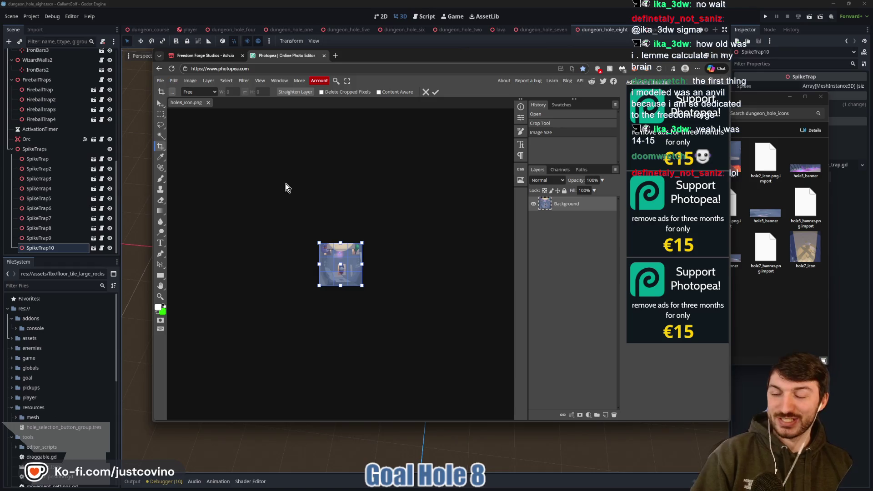
pyautogui.click(209, 102)
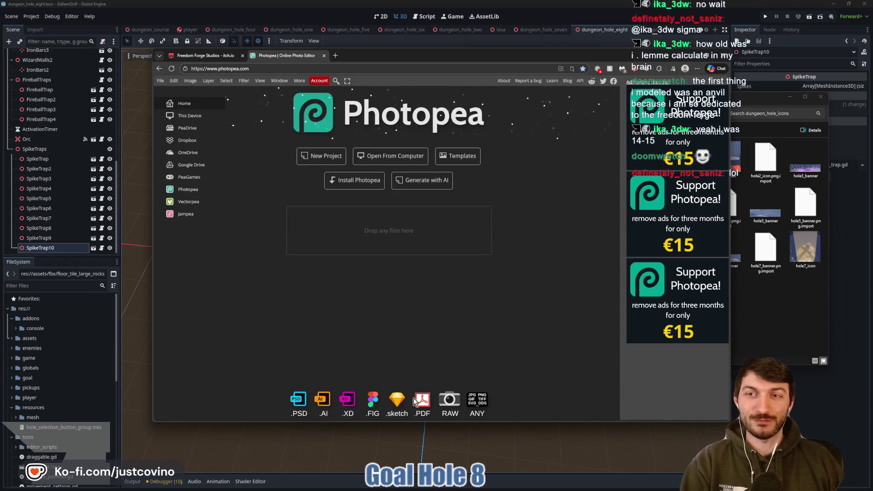
# Open hole8_banner.png from the dungeon_hole_icons folder in Photopea
pyautogui.click(446, 487)
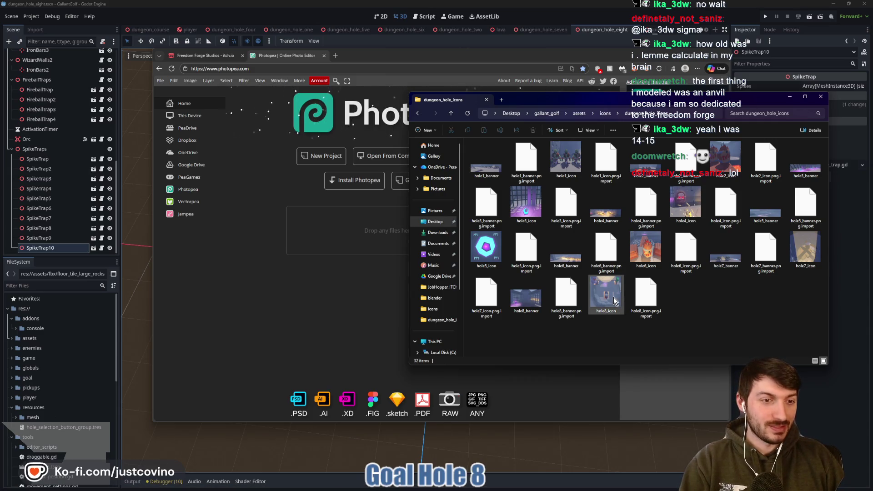
pyautogui.moveTo(526, 295)
pyautogui.mouseDown()
pyautogui.moveTo(320, 241)
pyautogui.moveTo(314, 229)
pyautogui.mouseUp()
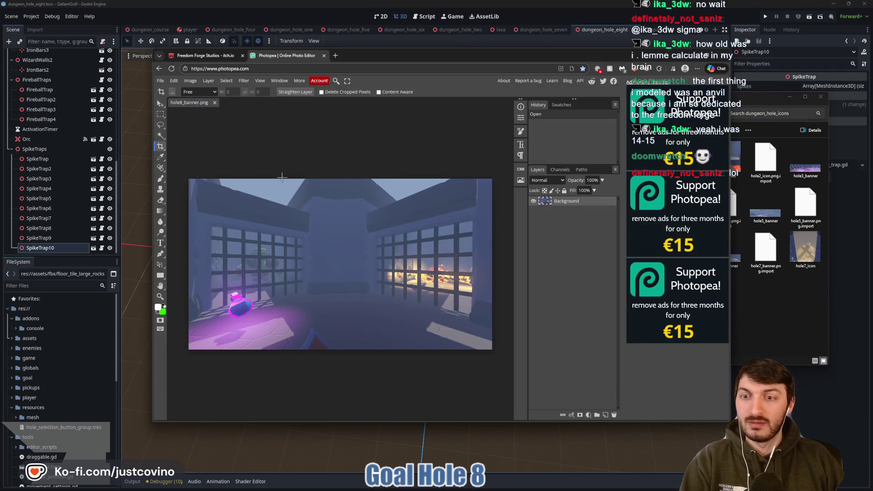
pyautogui.click(188, 93)
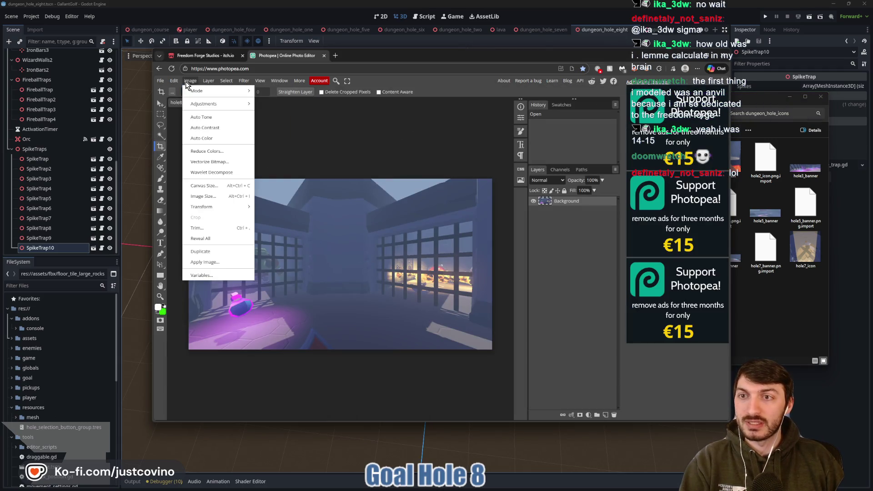
# Crop the banner to a wide horizontal strip through the middle of the barred room
pyautogui.click(160, 150)
pyautogui.moveTo(340, 179); pyautogui.dragTo(342, 239)
pyautogui.moveTo(344, 347); pyautogui.dragTo(343, 324)
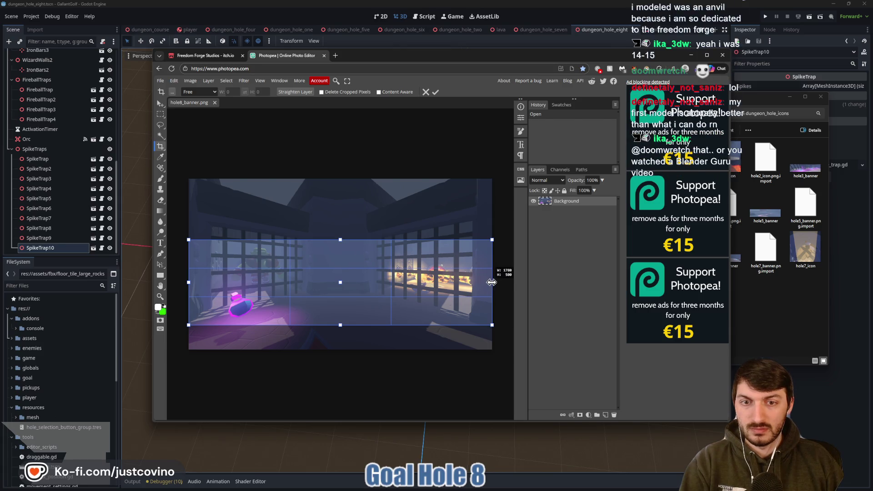
pyautogui.moveTo(501, 273); pyautogui.dragTo(492, 273)
pyautogui.moveTo(187, 279); pyautogui.dragTo(198, 279)
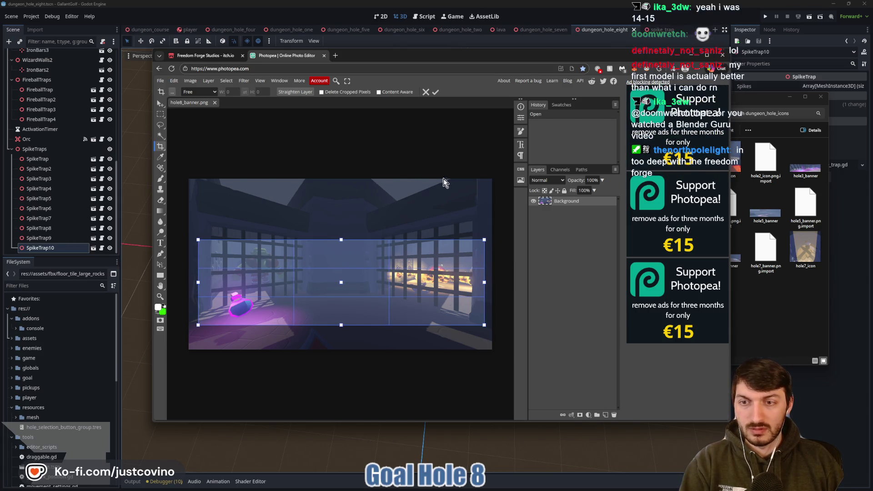
pyautogui.click(436, 91)
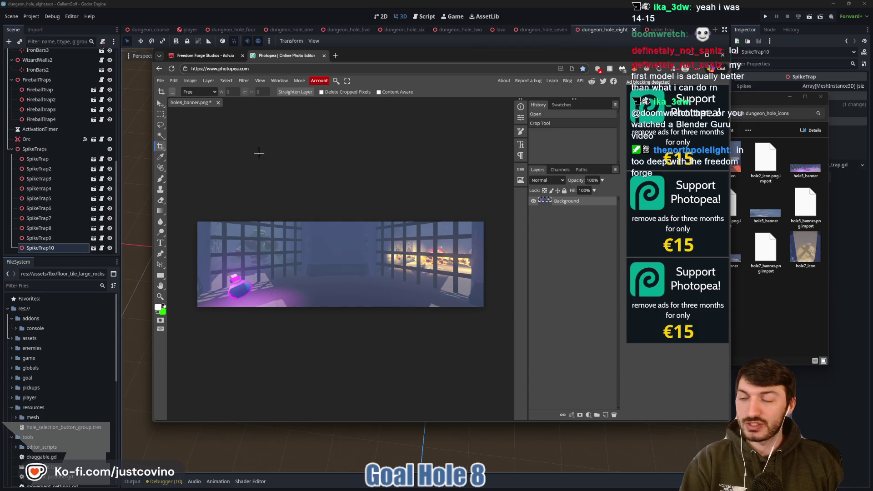
# Resize hole8_banner.png to 1000×240, save the changes, and return to Godot
pyautogui.click(190, 81)
pyautogui.click(215, 201)
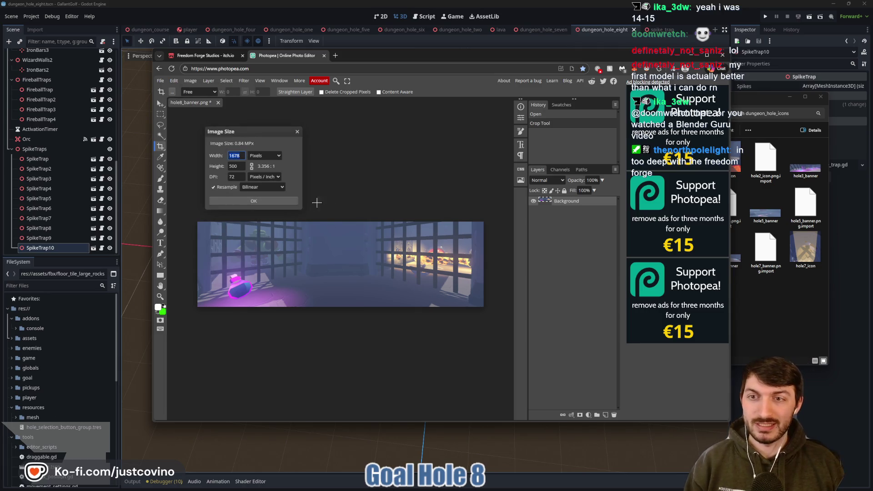
pyautogui.write('1000')
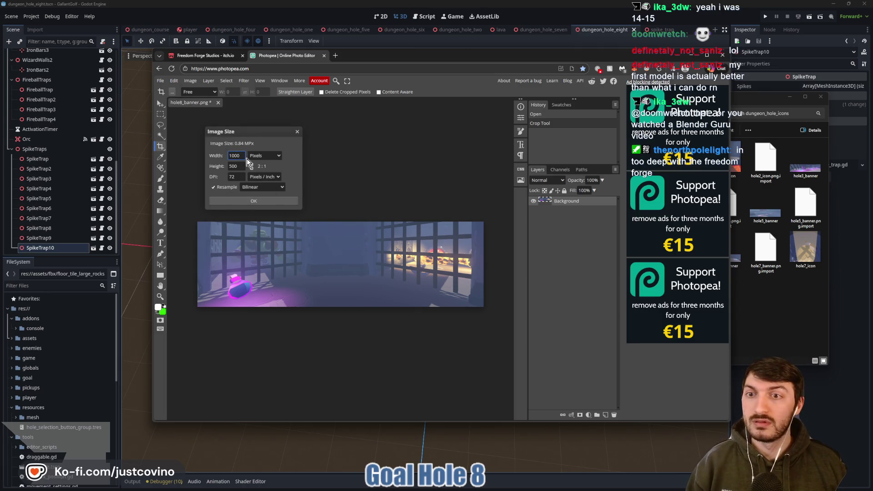
pyautogui.press('Tab')
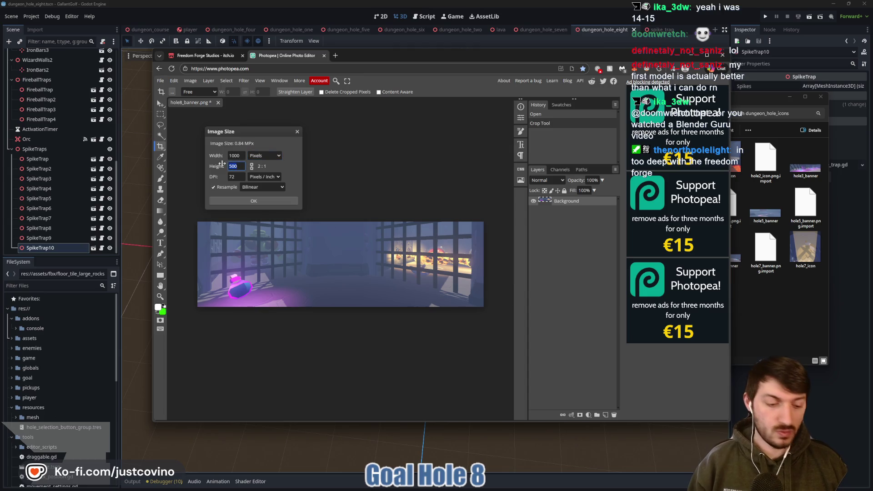
pyautogui.write('240')
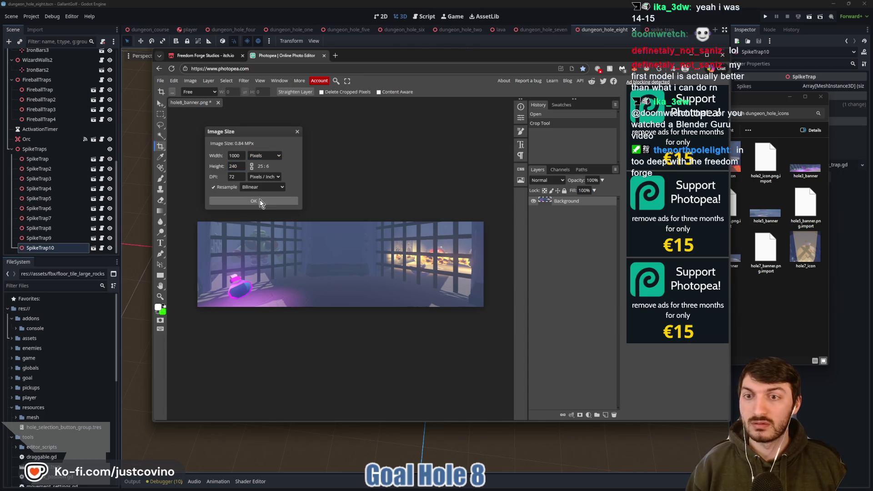
pyautogui.click(261, 201)
pyautogui.hotkey('ctrl', 's')
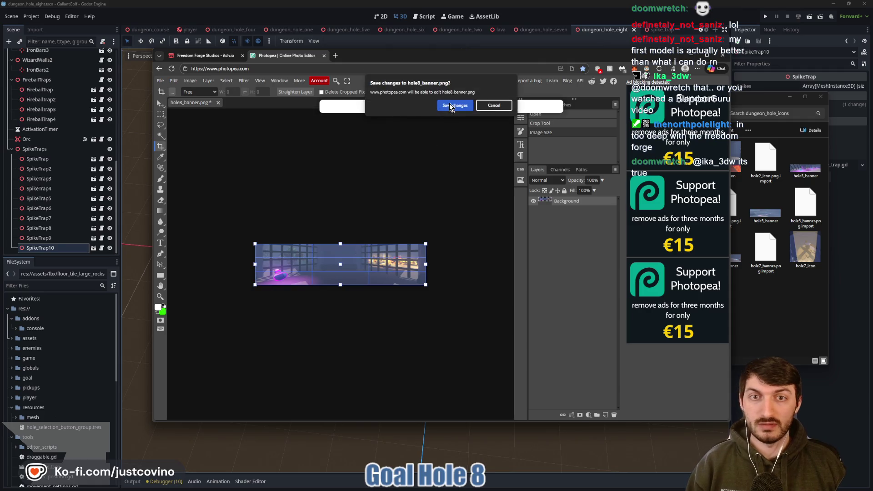
pyautogui.click(450, 106)
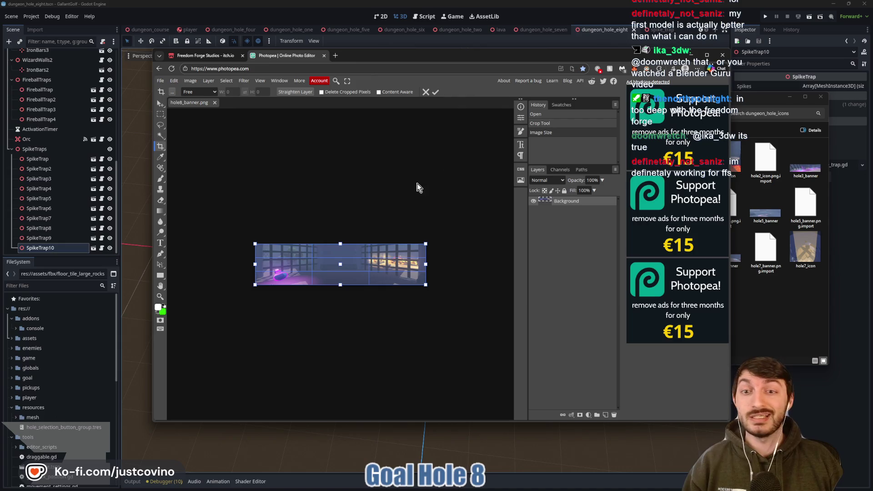
pyautogui.click(771, 333)
pyautogui.click(807, 404)
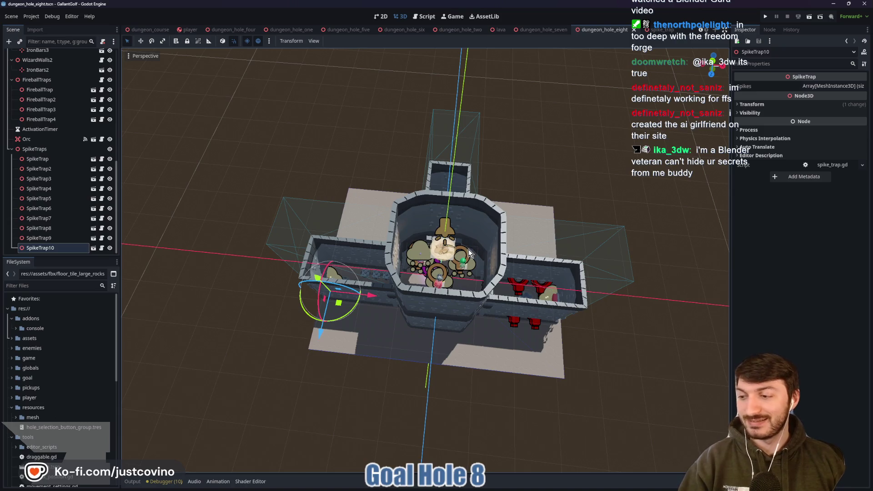
# Leave hole eight's 3D level for the 2D game scene showing the Dungeon Course screen
pyautogui.moveTo(487, 233); pyautogui.dragTo(504, 265)
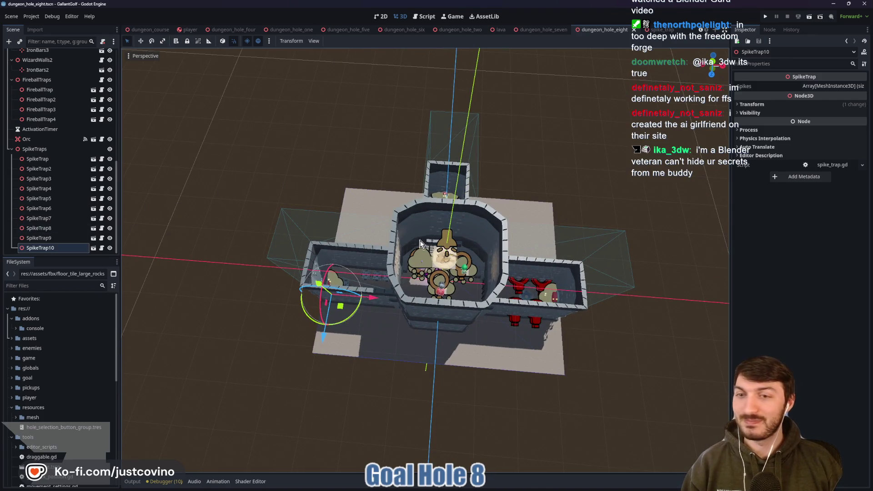
pyautogui.scroll(2, 126, 30)
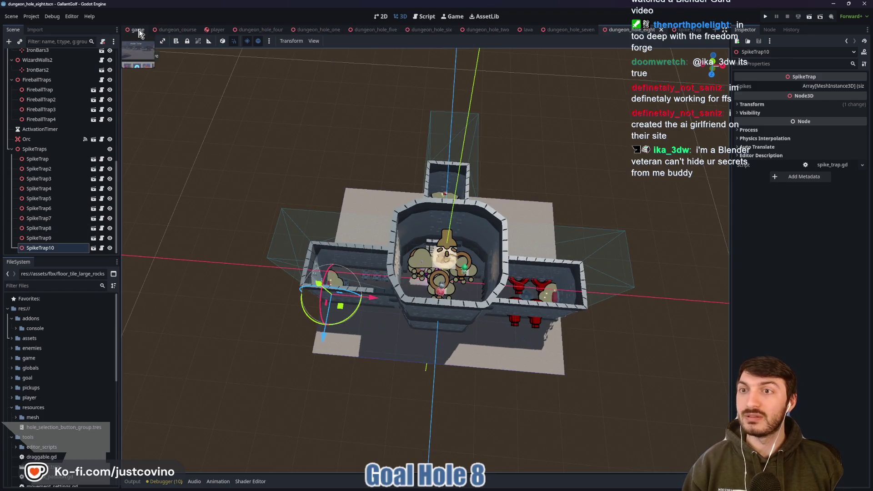
pyautogui.click(137, 30)
pyautogui.scroll(5, 85, 63)
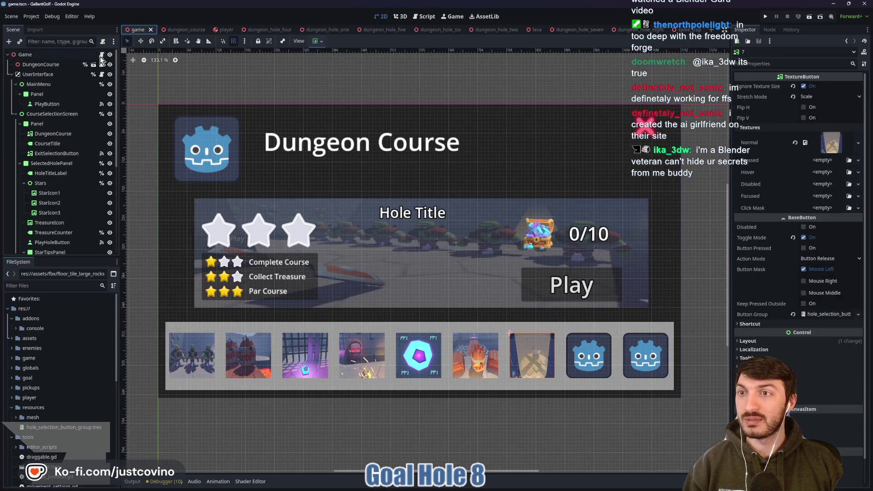
# In game.gd, change hole7 to hole8 in hole 8's icon and banner paths
pyautogui.click(101, 56)
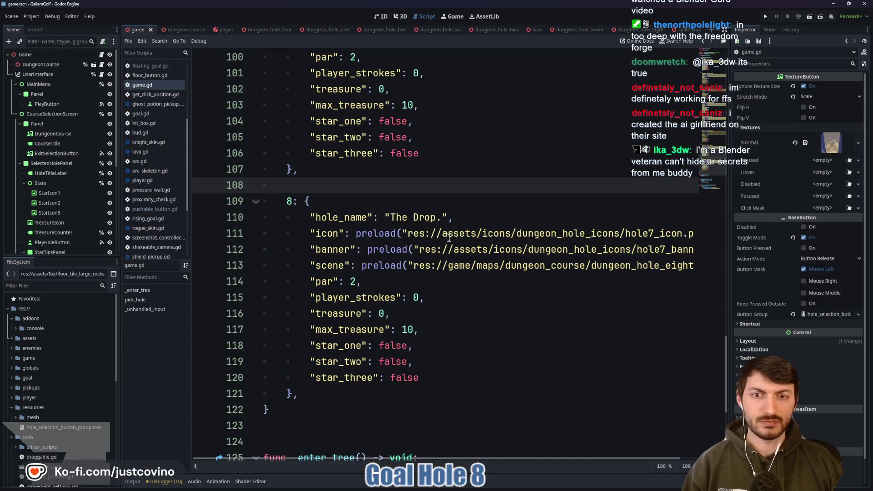
pyautogui.click(654, 233)
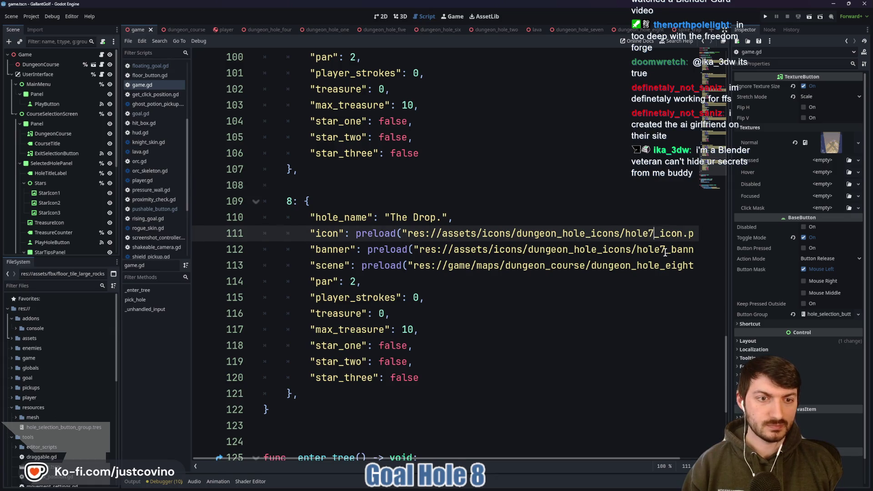
pyautogui.keyDown('alt'); pyautogui.click(666, 249); pyautogui.keyUp('alt')
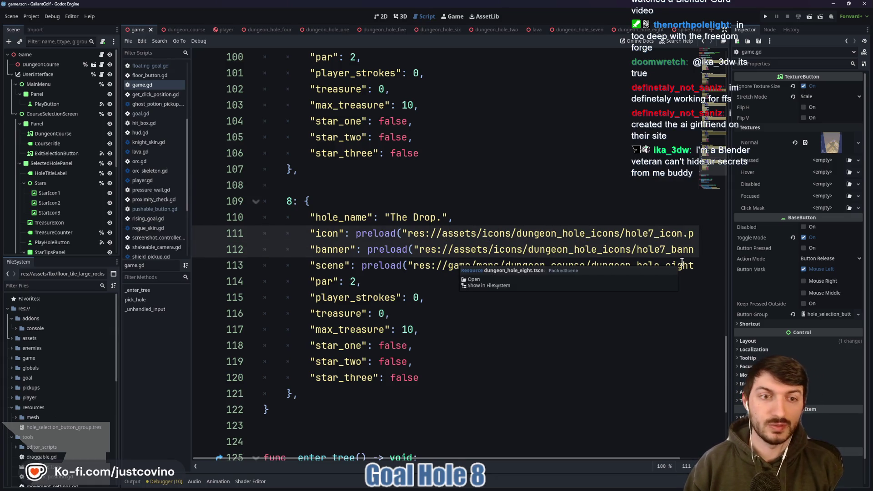
pyautogui.press('BackSpace')
pyautogui.write('8')
pyautogui.click(636, 314)
# Save game.gd and run the game with F5
pyautogui.hotkey('ctrl', 's')
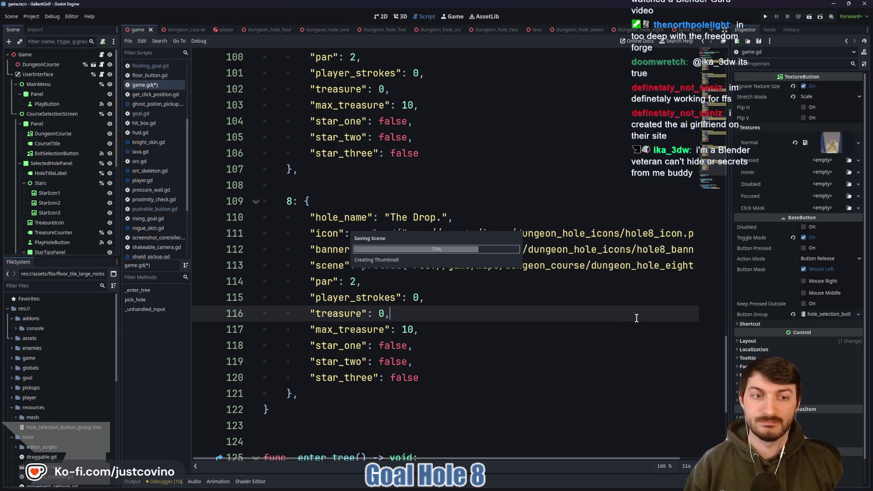
pyautogui.click(447, 282)
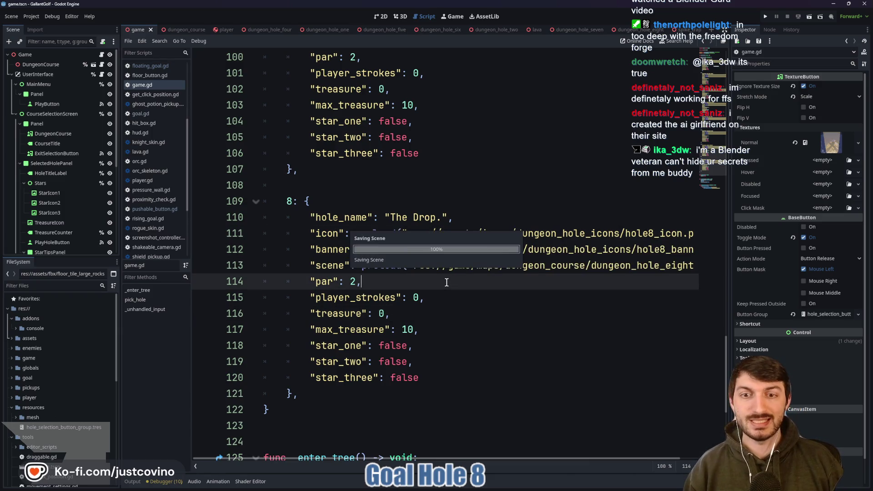
pyautogui.press('F5')
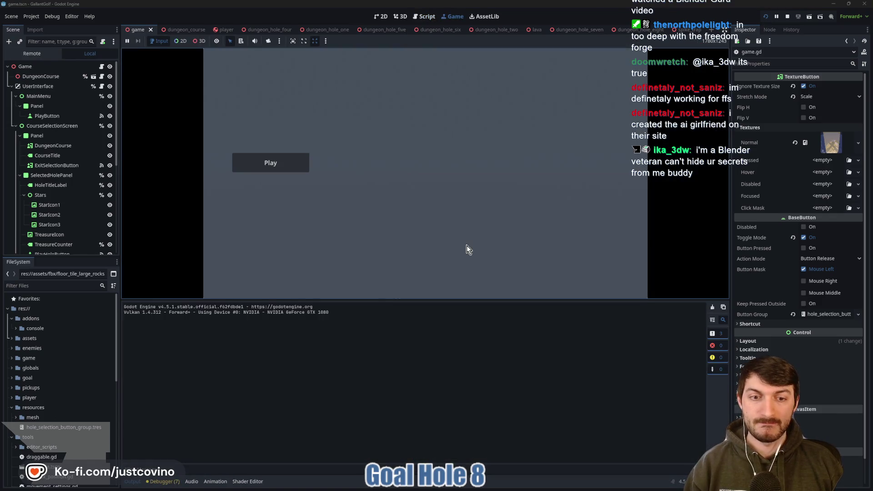
# In the running game, preview hole 8 'The Drop.' and another hole, then stop the test run
pyautogui.click(271, 163)
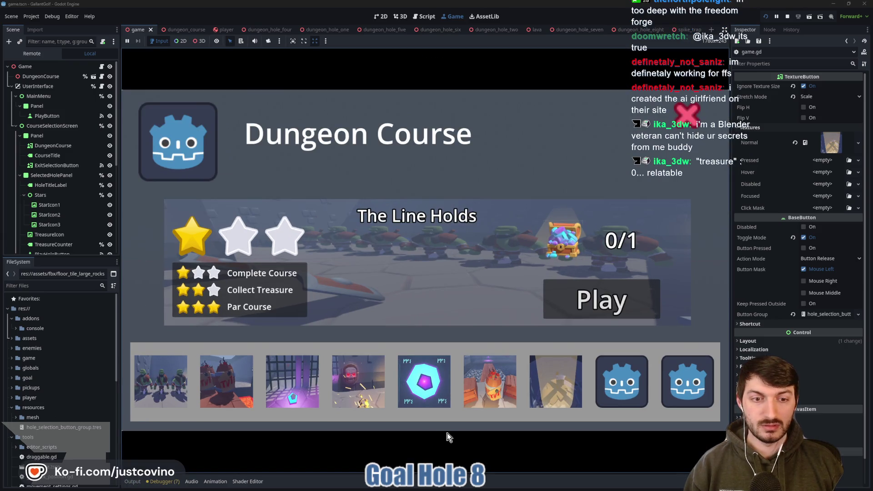
pyautogui.click(622, 398)
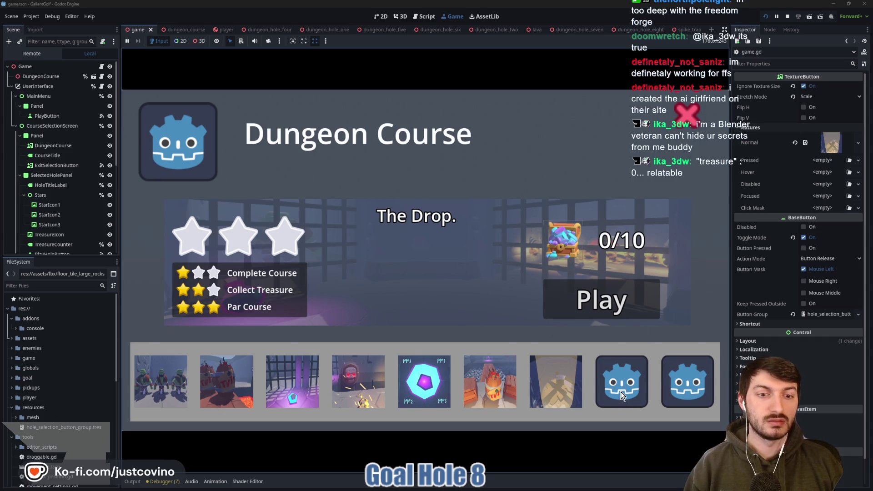
pyautogui.click(590, 384)
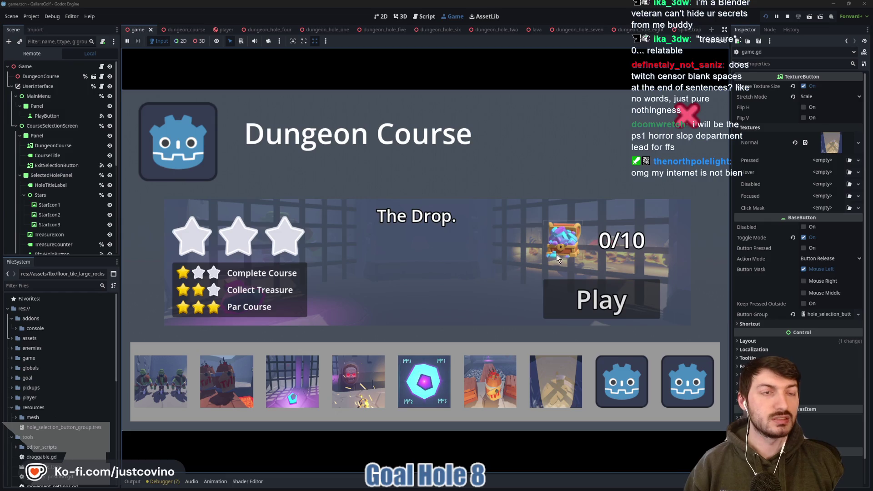
pyautogui.click(788, 18)
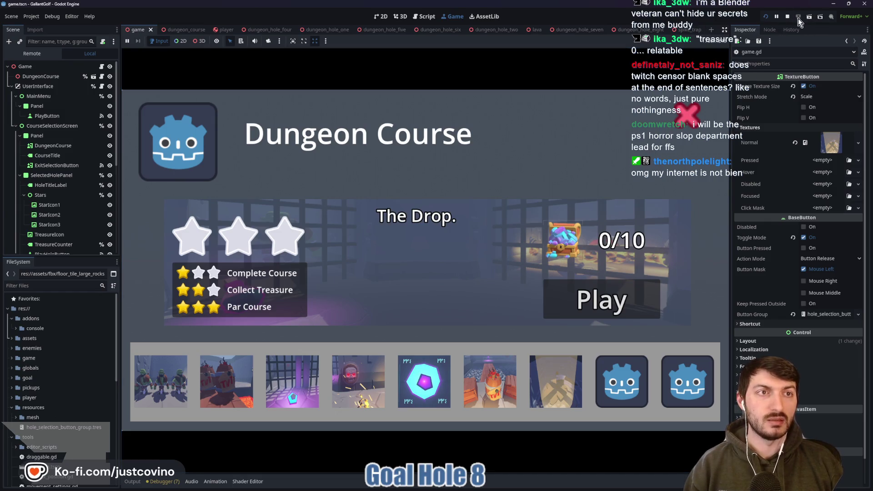
pyautogui.scroll(-5, 51, 222)
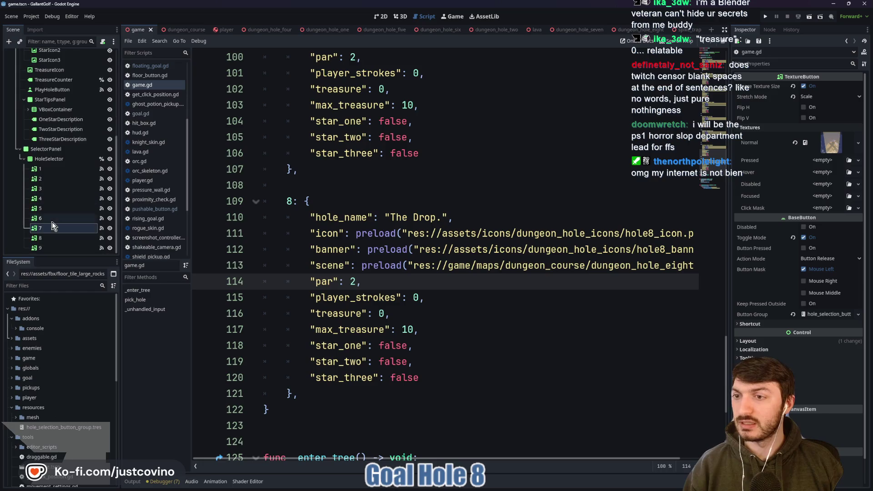
# Set hole selector button 8's normal texture to hole8_icon.png and save the scene
pyautogui.click(46, 238)
pyautogui.click(795, 143)
pyautogui.click(824, 136)
pyautogui.click(813, 326)
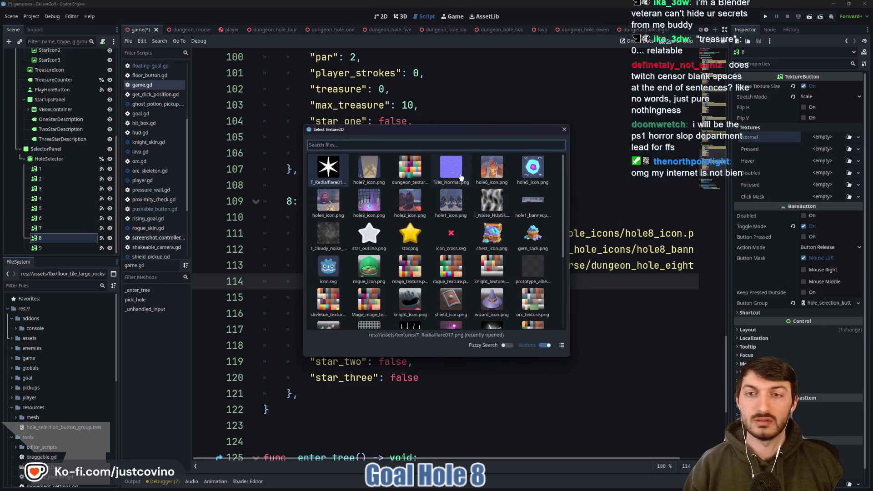
pyautogui.write('icon')
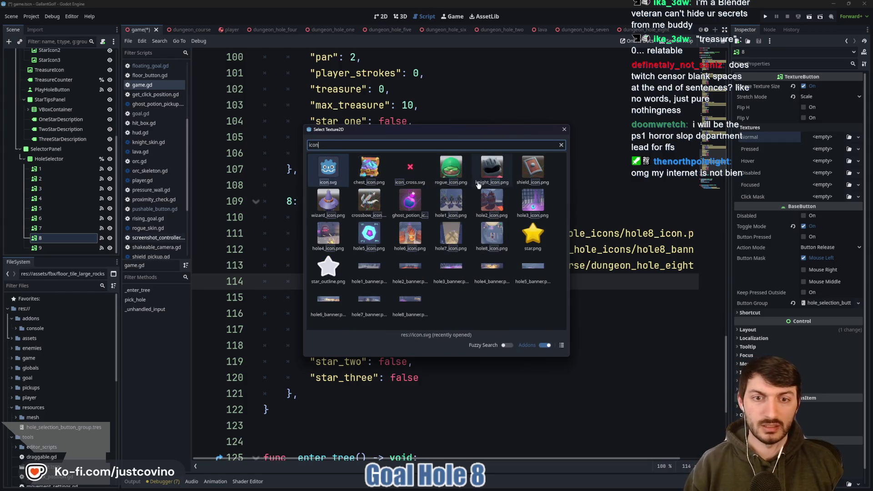
pyautogui.doubleClick(490, 228)
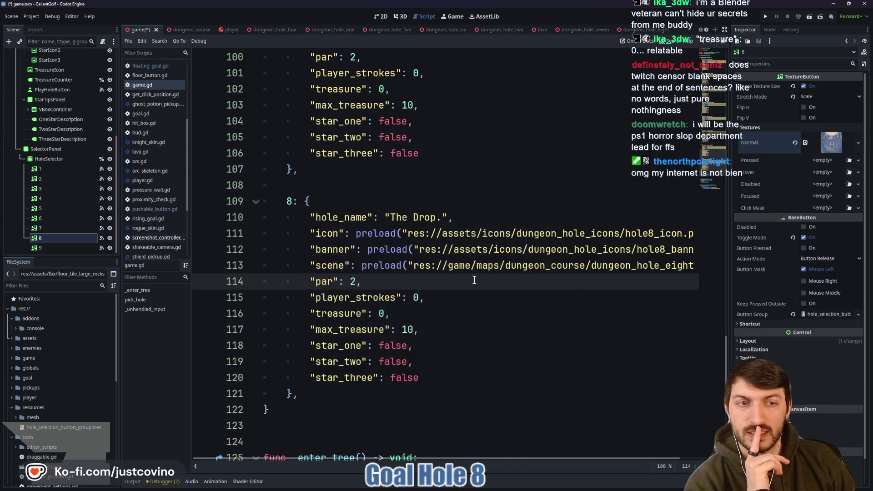
pyautogui.hotkey('ctrl', 's')
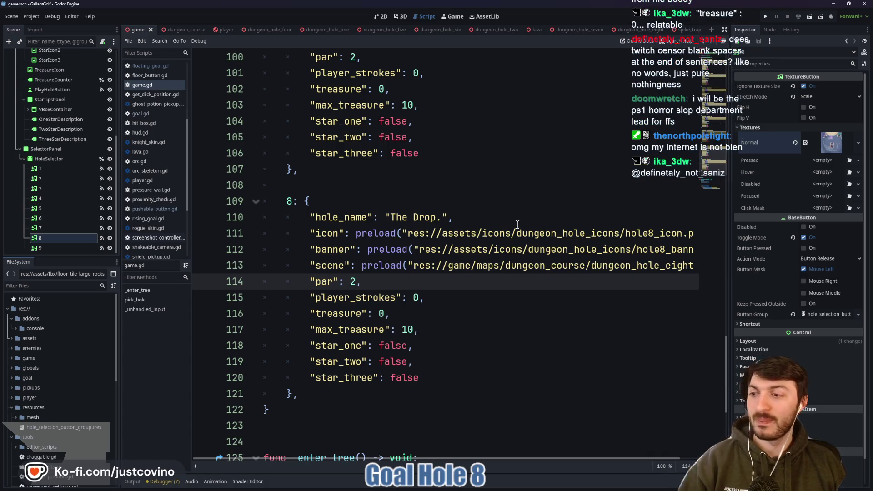
# Check the hole_name and icon path lines in game.gd, then run the game again
pyautogui.click(546, 220)
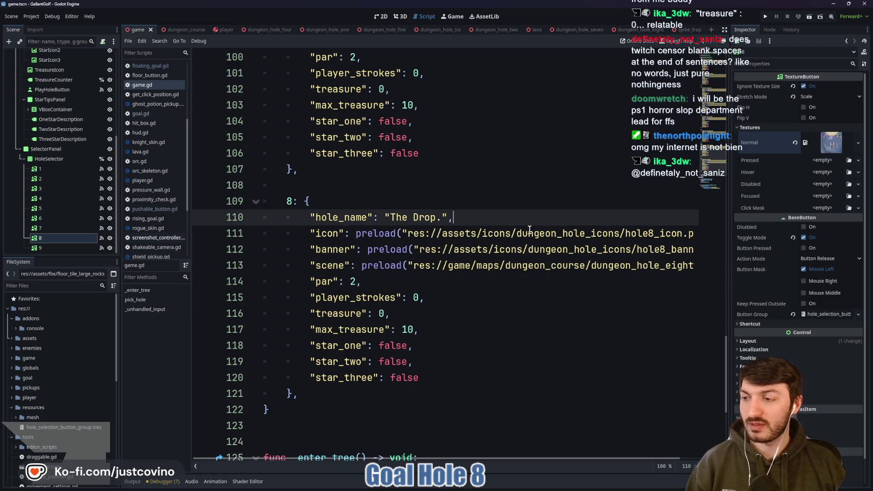
pyautogui.click(531, 232)
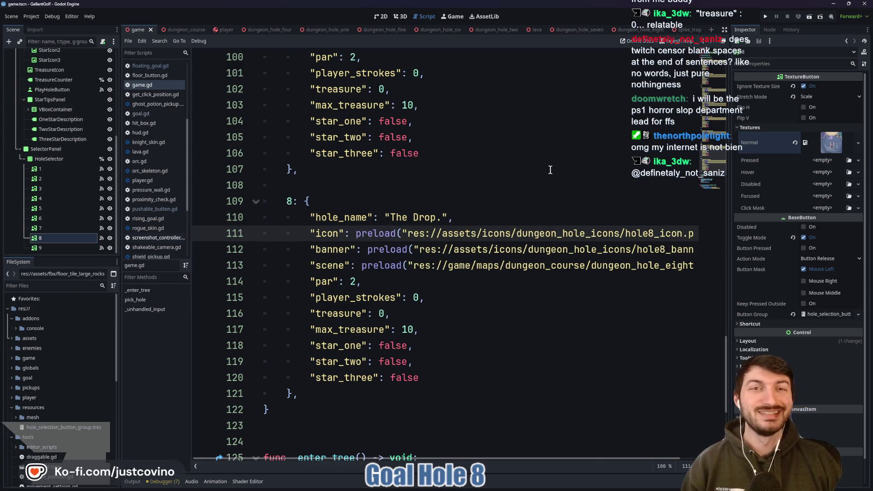
pyautogui.click(764, 17)
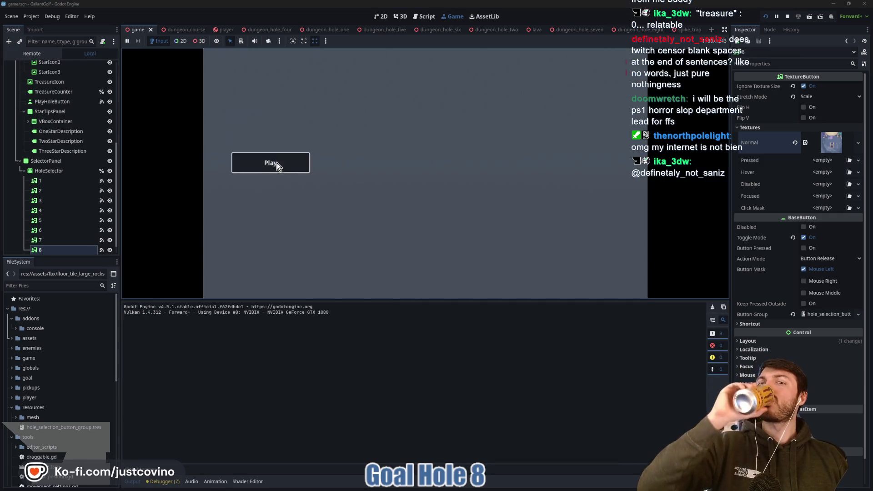
# With Output hidden, preview holes 8, 7 'Portals Galore!' and 6 'Sacrificial Pact' in the selector, then stop
pyautogui.click(276, 172)
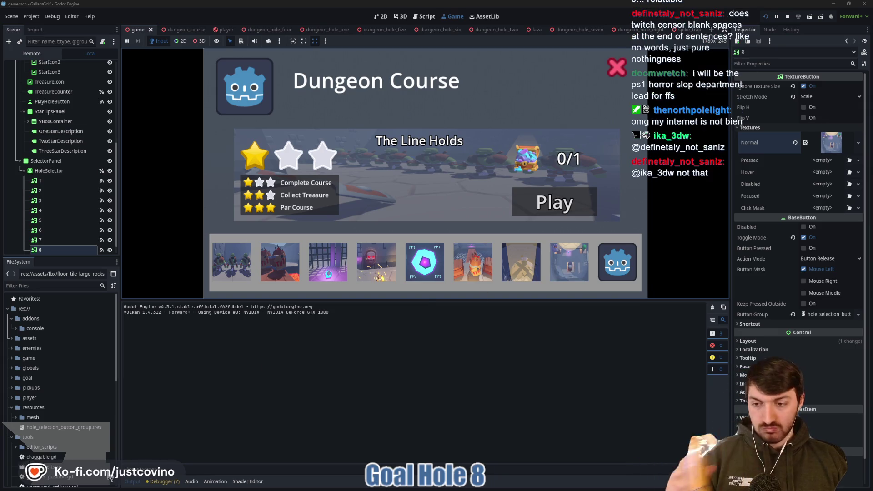
pyautogui.click(132, 482)
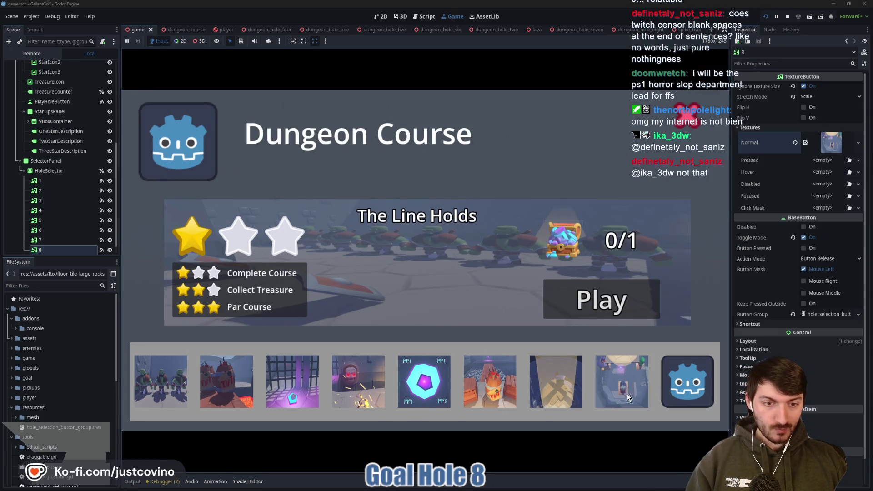
pyautogui.click(631, 397)
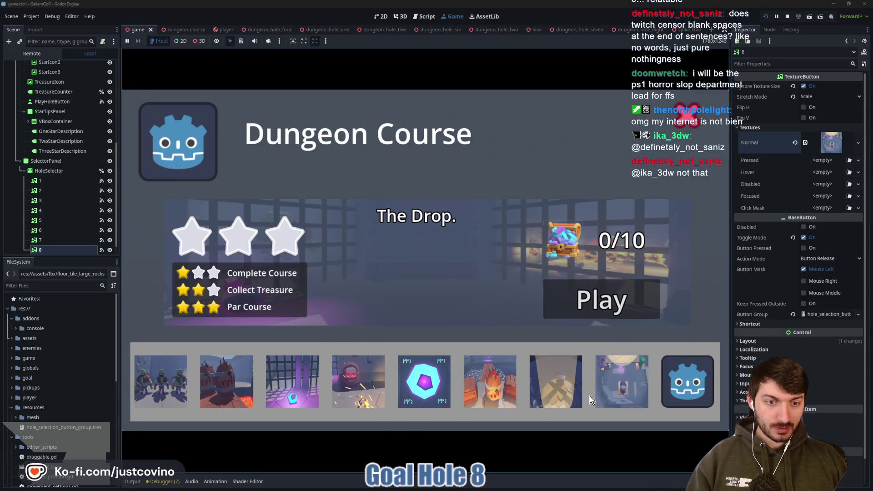
pyautogui.click(567, 394)
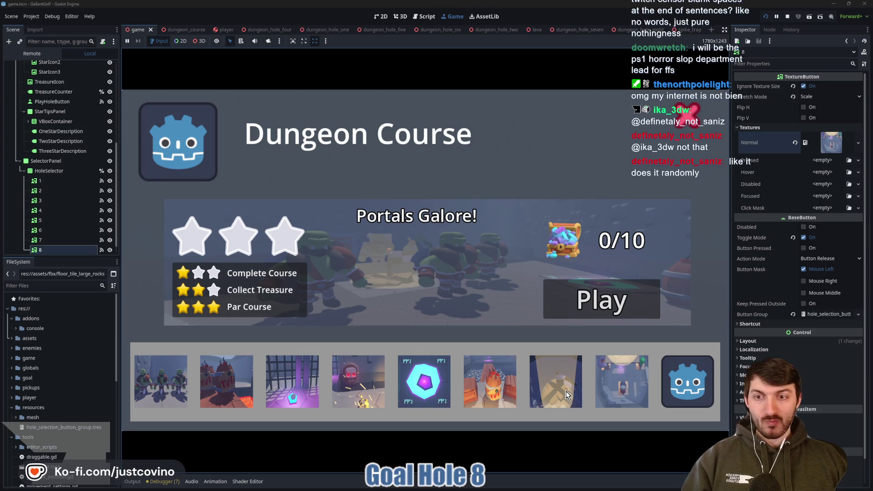
pyautogui.click(623, 384)
pyautogui.click(556, 390)
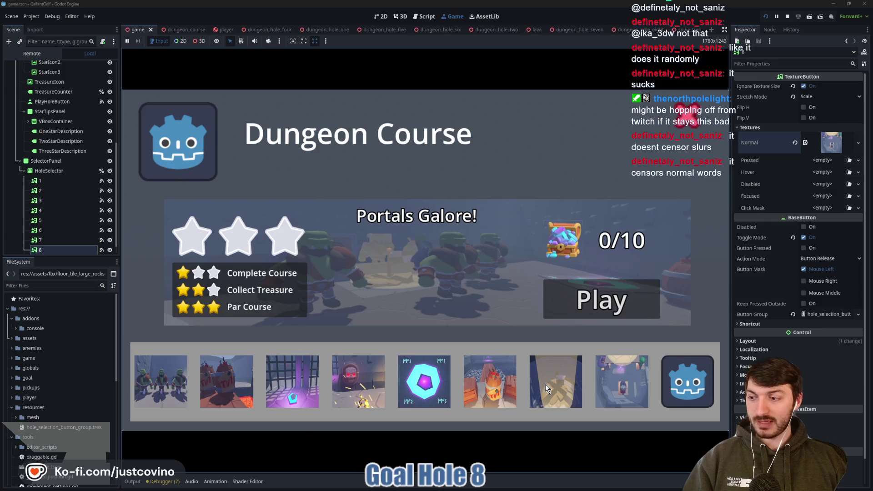
pyautogui.click(480, 384)
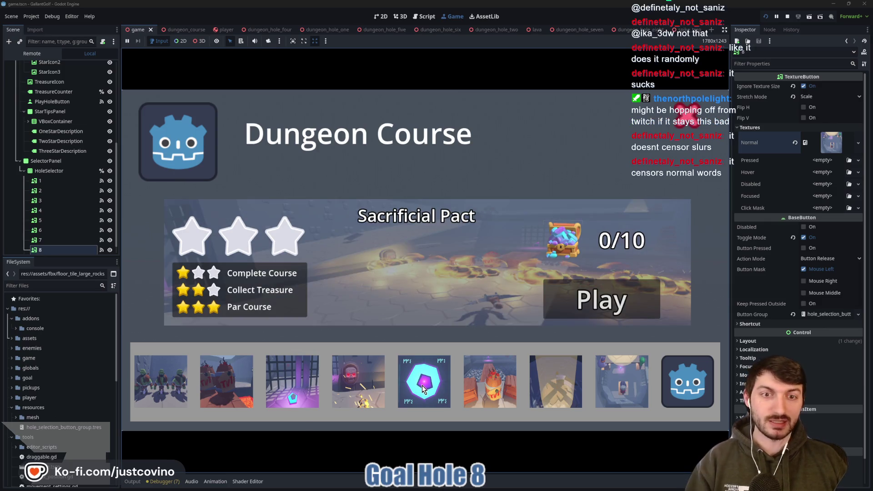
pyautogui.click(789, 17)
pyautogui.click(494, 208)
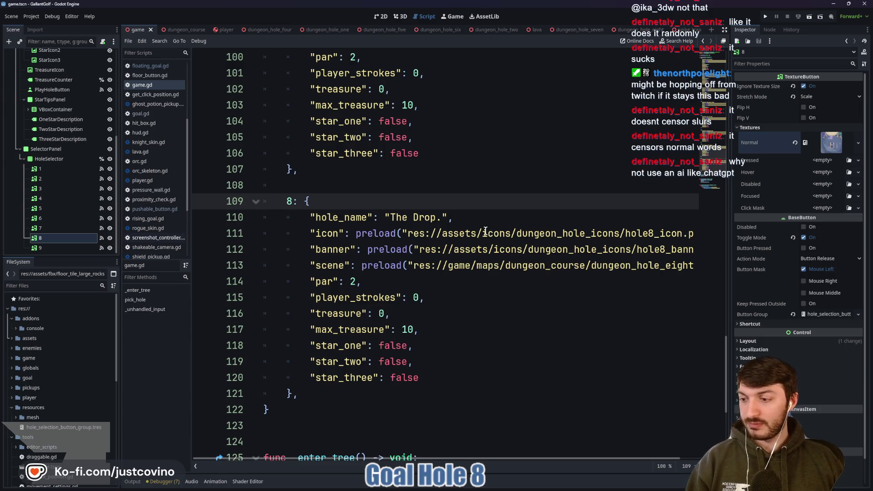
# Close the dungeon_hole_two and dungeon_hole_six scene tabs and return to dungeon_hole_eight
pyautogui.moveTo(485, 231)
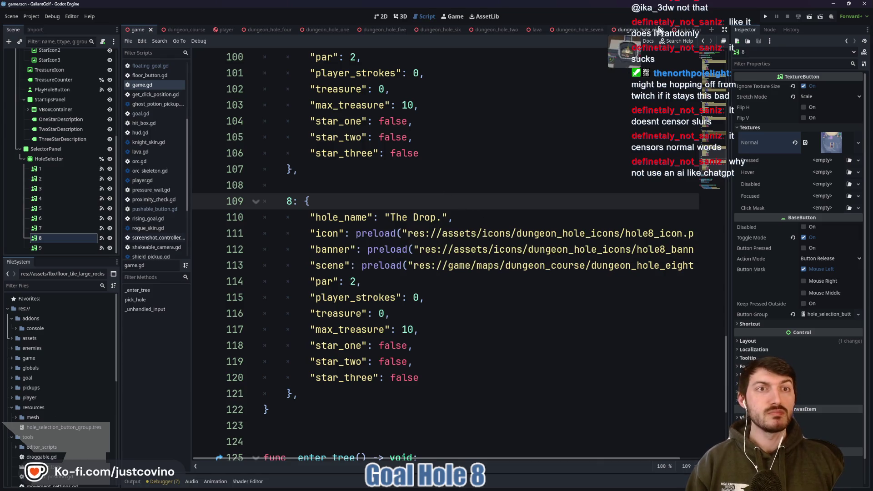
pyautogui.click(690, 30)
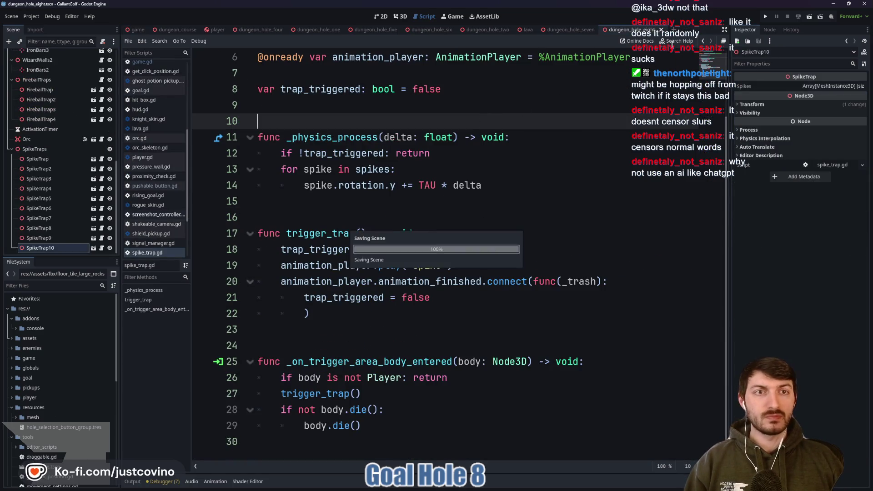
pyautogui.click(574, 32)
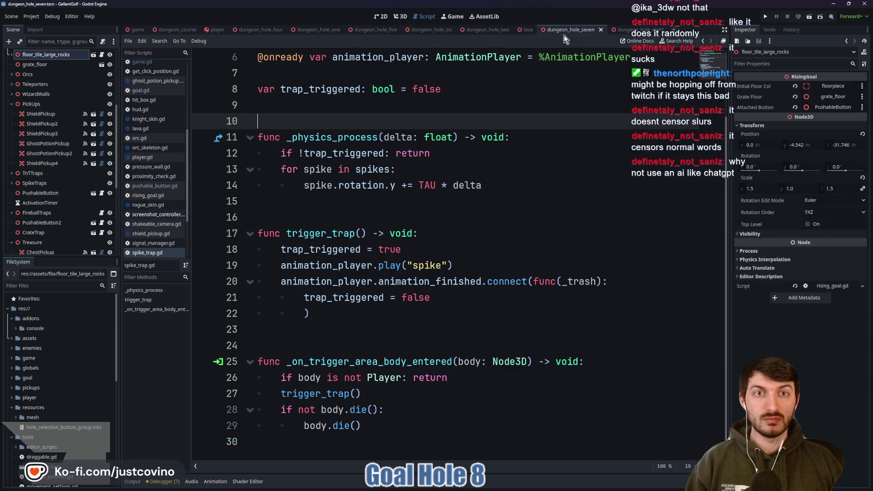
pyautogui.click(487, 30)
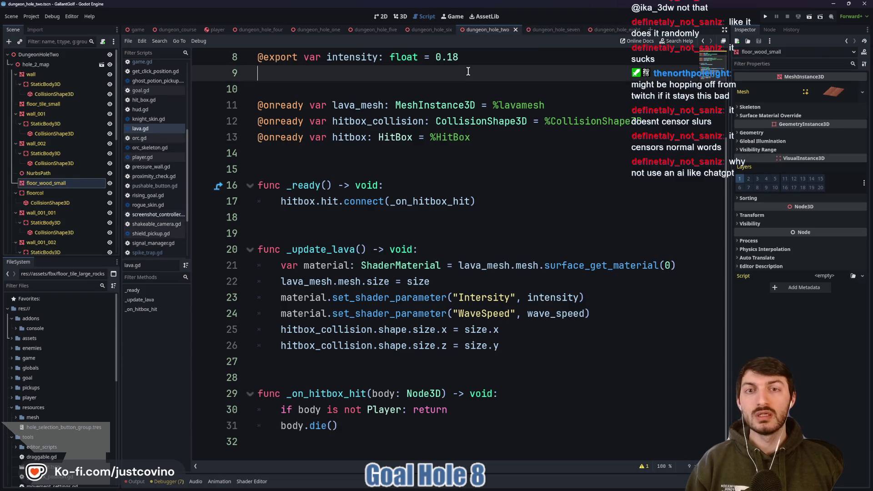
pyautogui.middleClick(462, 29)
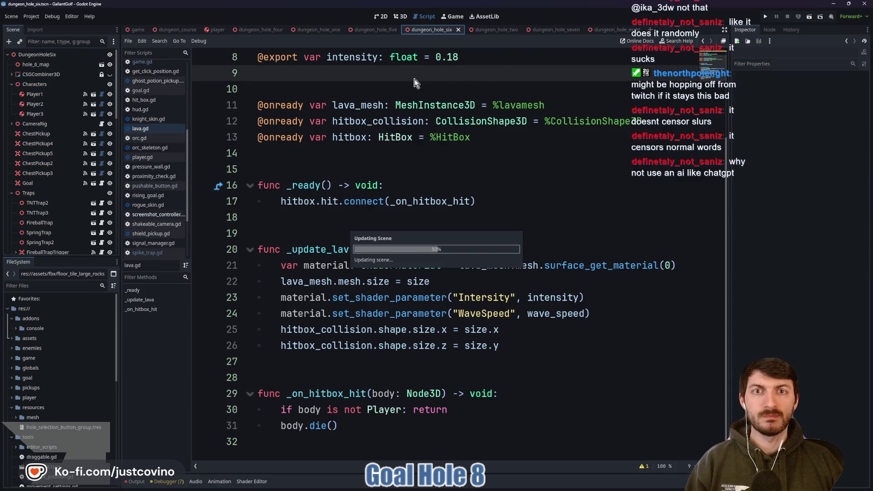
pyautogui.click(458, 29)
pyautogui.click(498, 31)
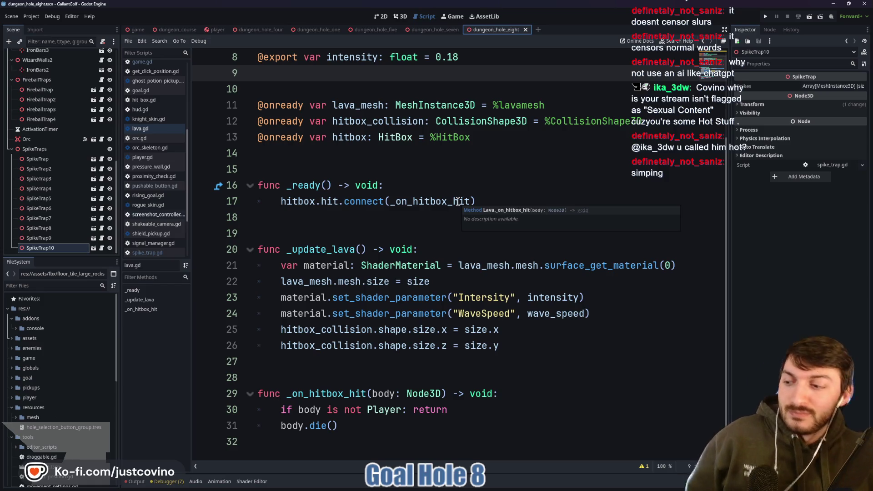
# Save the hole eight scene while positioned around line 18 of lava.gd
pyautogui.click(350, 212)
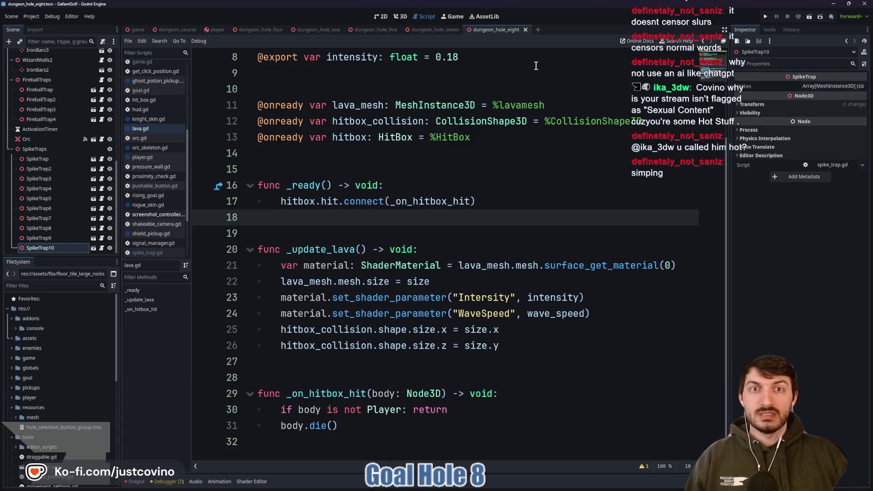
pyautogui.click(338, 228)
pyautogui.hotkey('ctrl', 's')
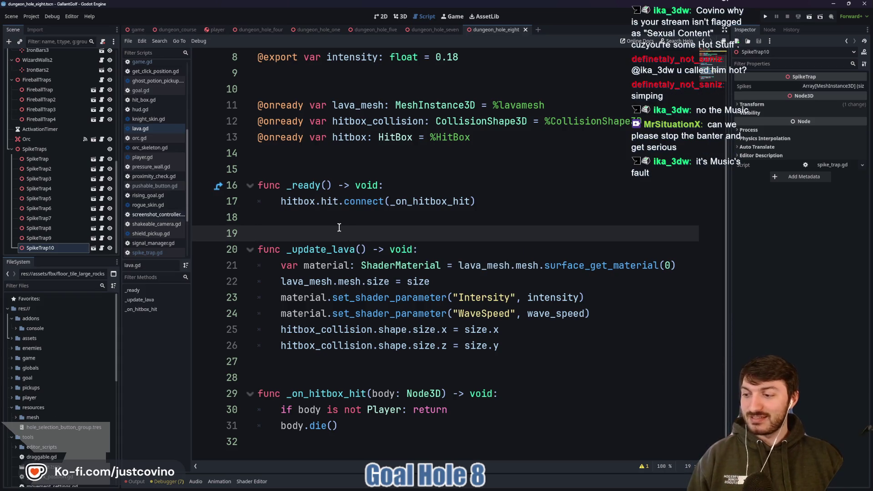
pyautogui.click(344, 221)
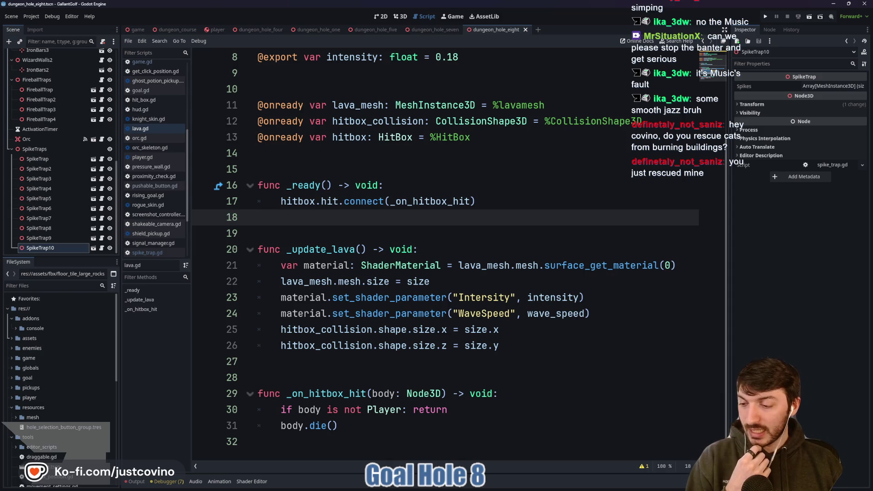
# Collapse the SpikeTraps group in the Scene dock and return to line 18 of lava.gd
pyautogui.click(406, 183)
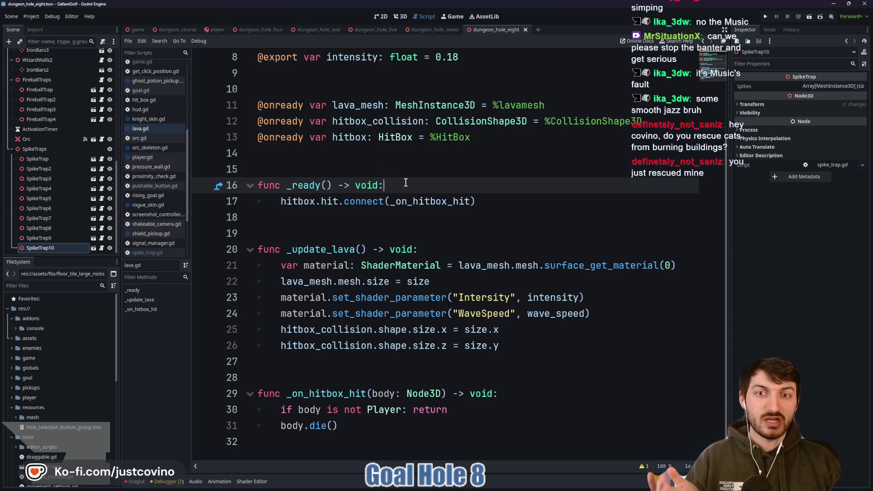
pyautogui.click(388, 170)
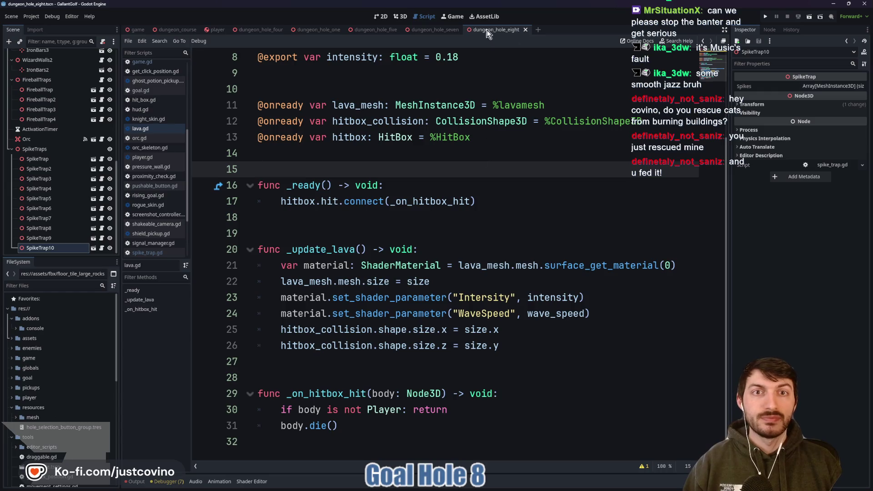
pyautogui.click(12, 149)
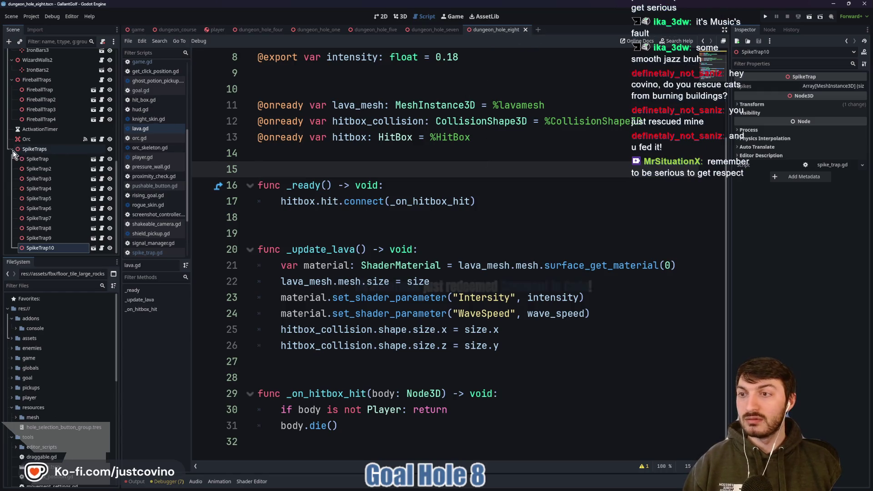
pyautogui.click(282, 217)
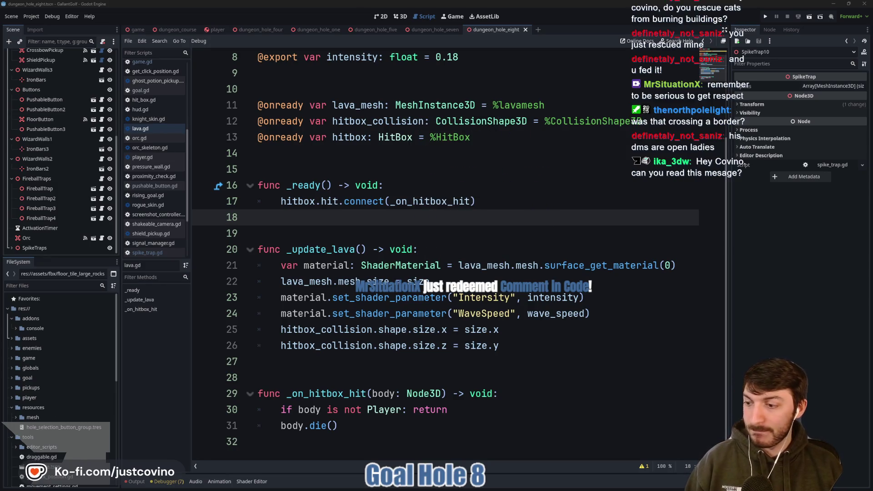
pyautogui.click(369, 216)
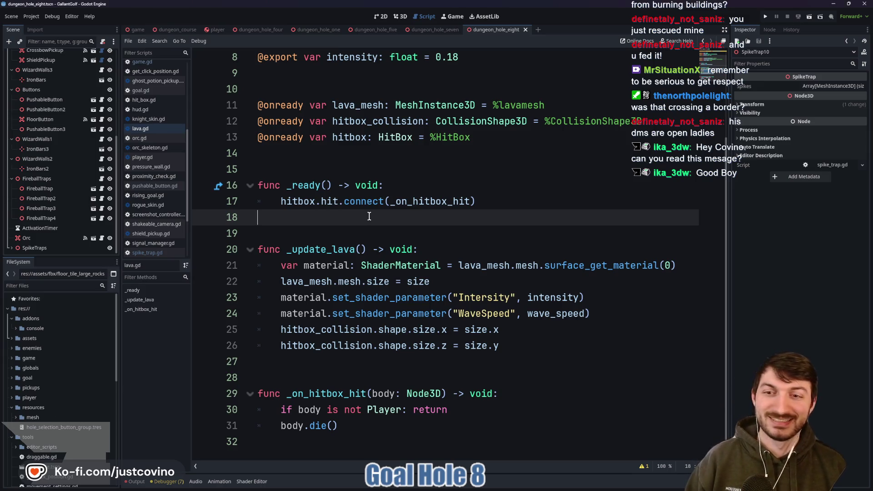
# Add the comment 'remember to be serious to get respect', a viewer credit and 26 DEC 2025 on line 19, then save
pyautogui.press('Return')
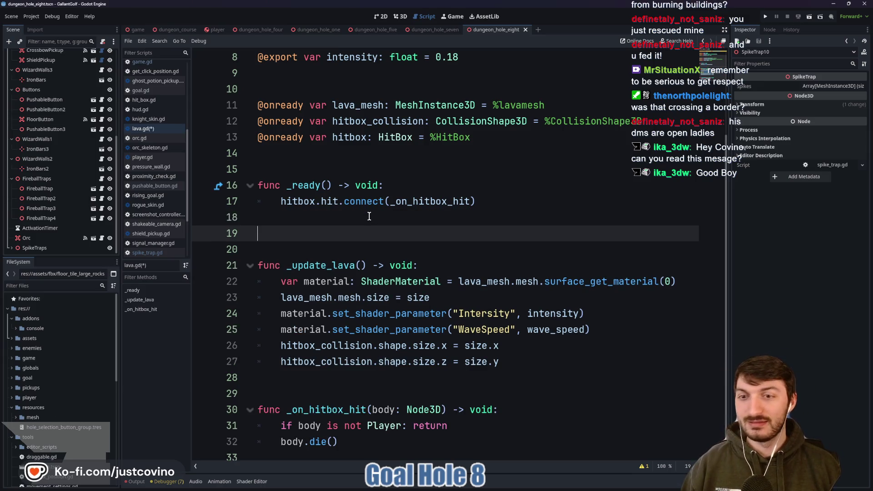
pyautogui.press('Return')
pyautogui.press('Up')
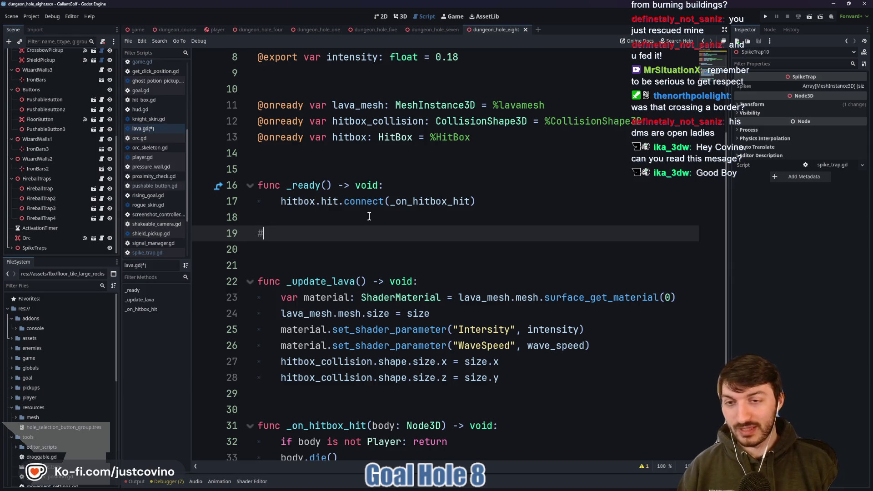
pyautogui.write('remember to be serious to get respect =')
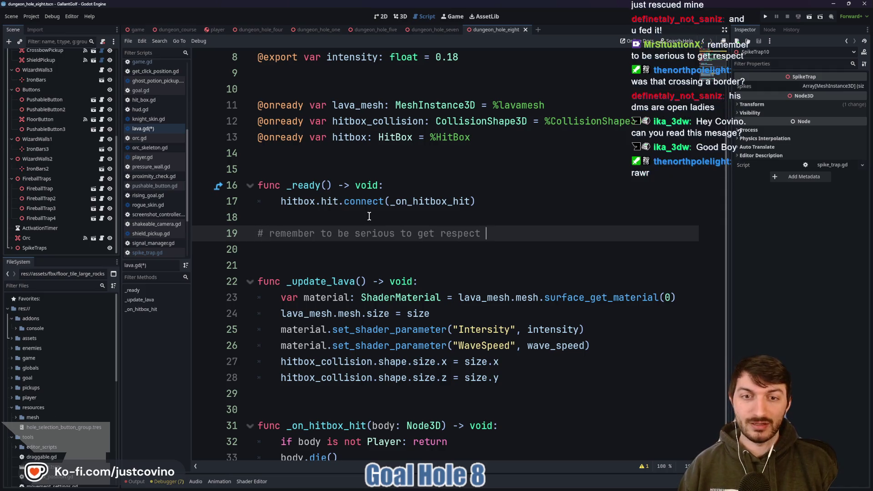
pyautogui.press('BackSpace')
pyautogui.press('BackSpace')
pyautogui.press('BackSpace')
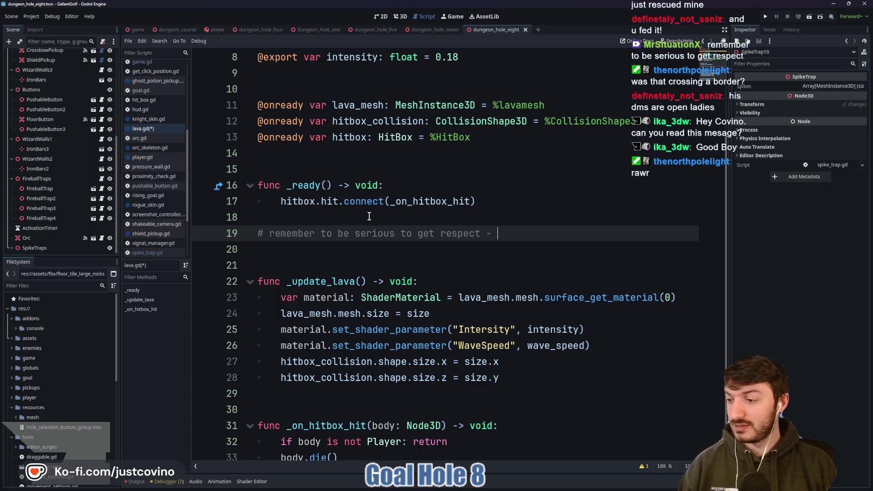
pyautogui.write('MrS')
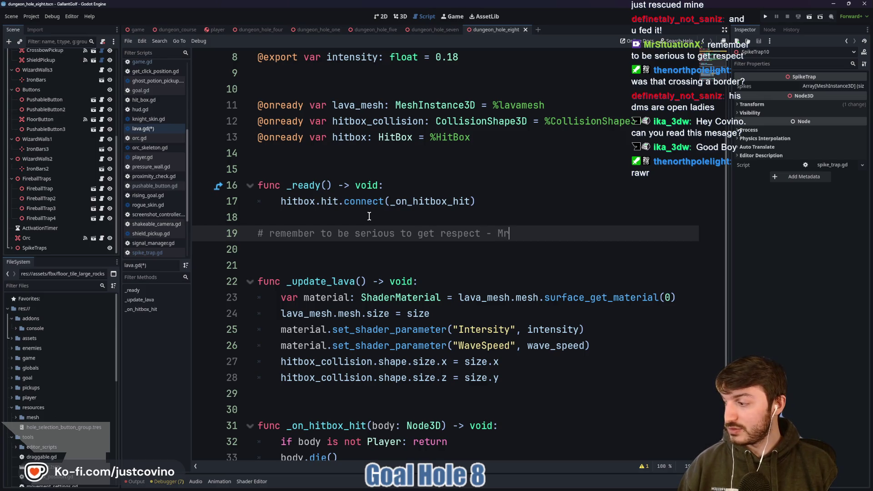
pyautogui.write('ituationX')
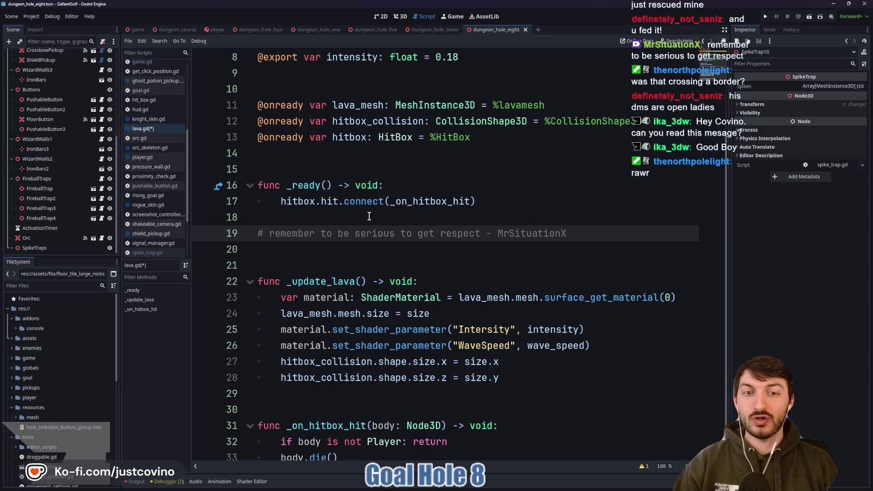
pyautogui.write(' 26 DE')
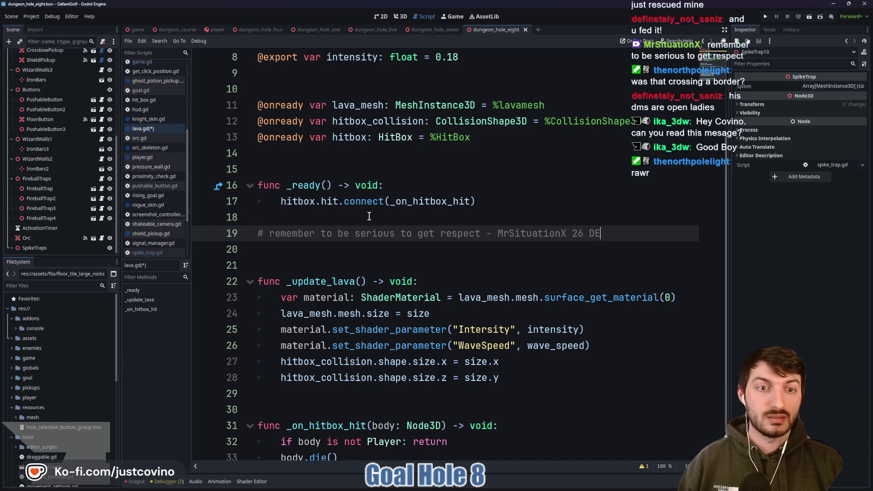
pyautogui.write('C 2025')
pyautogui.hotkey('ctrl', 's')
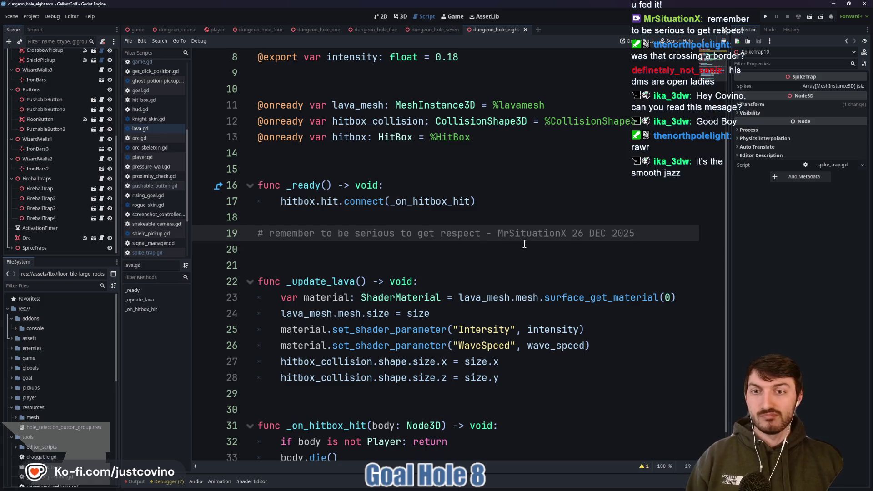
pyautogui.click(450, 255)
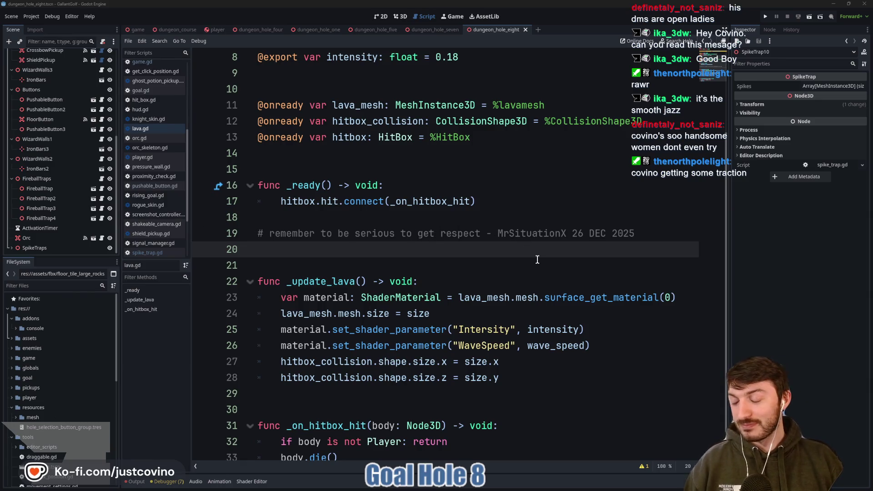
pyautogui.click(490, 258)
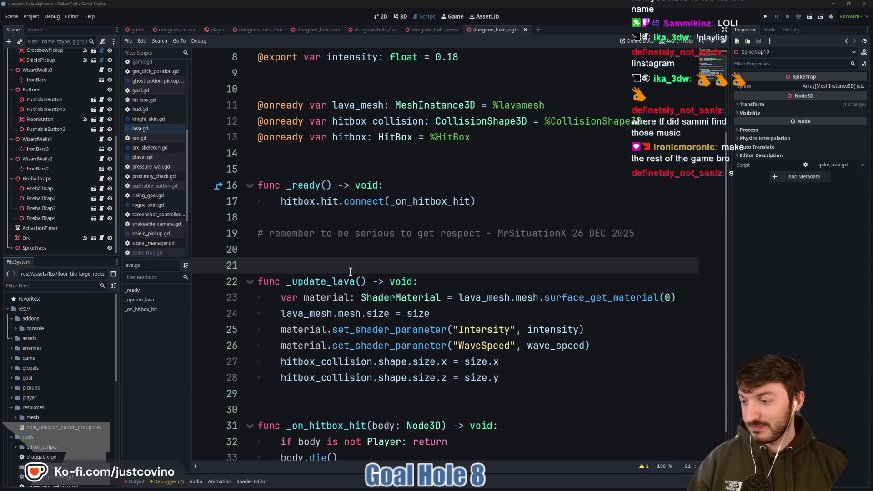
pyautogui.click(383, 248)
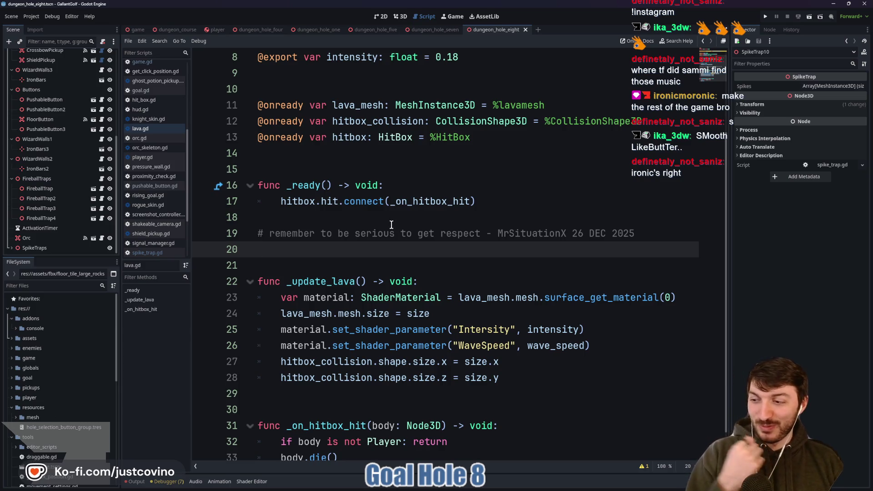
pyautogui.click(391, 224)
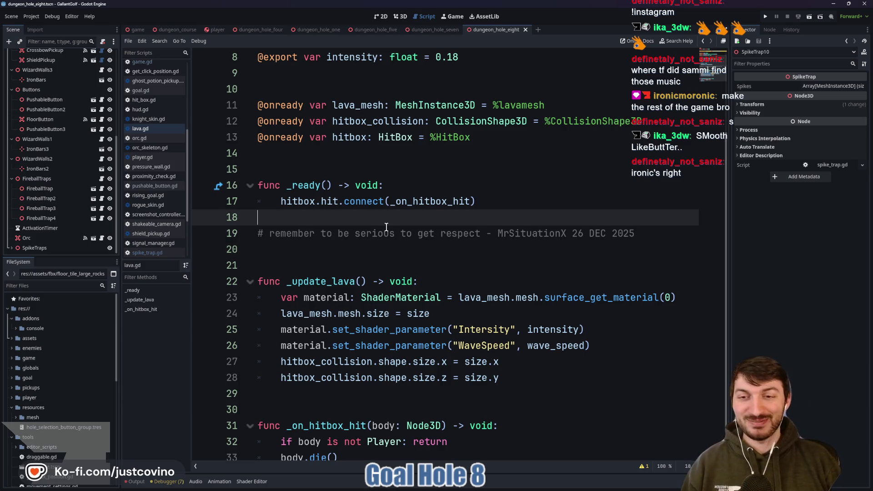
# Create a new scene with a Node3D root named DungeonHoleNine
pyautogui.click(538, 29)
pyautogui.click(69, 76)
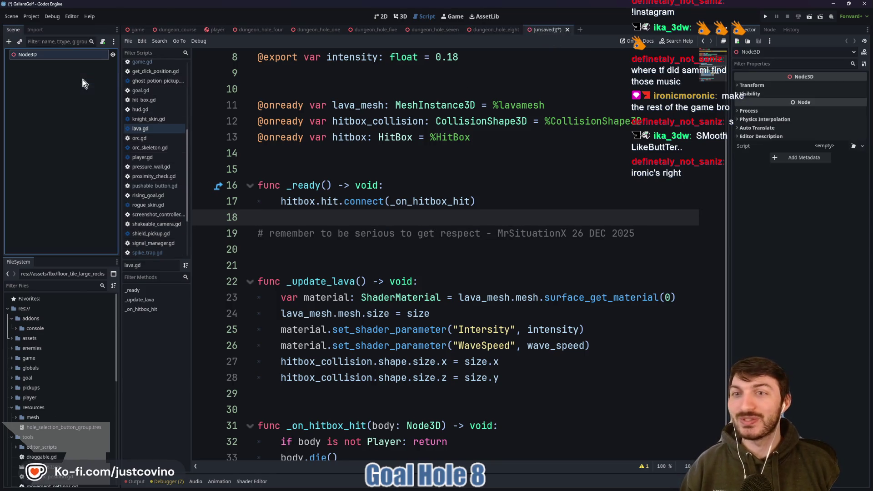
pyautogui.doubleClick(34, 53)
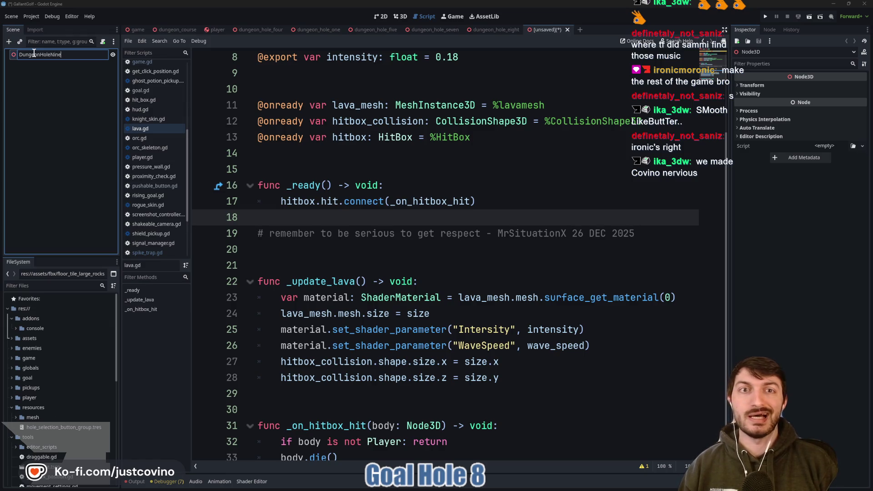
pyautogui.press('Return')
pyautogui.click(319, 153)
# Save the scene as dungeon_hole_nine.tscn in the dungeon_course folder and view it in 3D
pyautogui.hotkey('ctrl', 's')
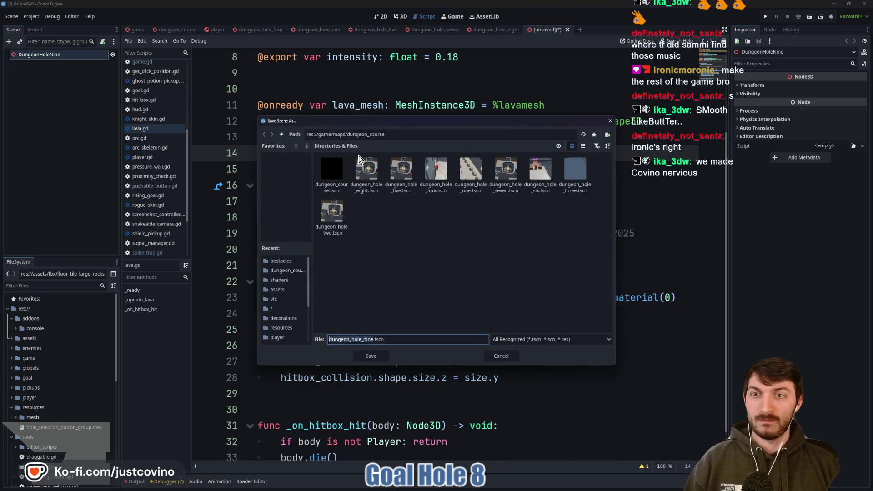
pyautogui.click(371, 356)
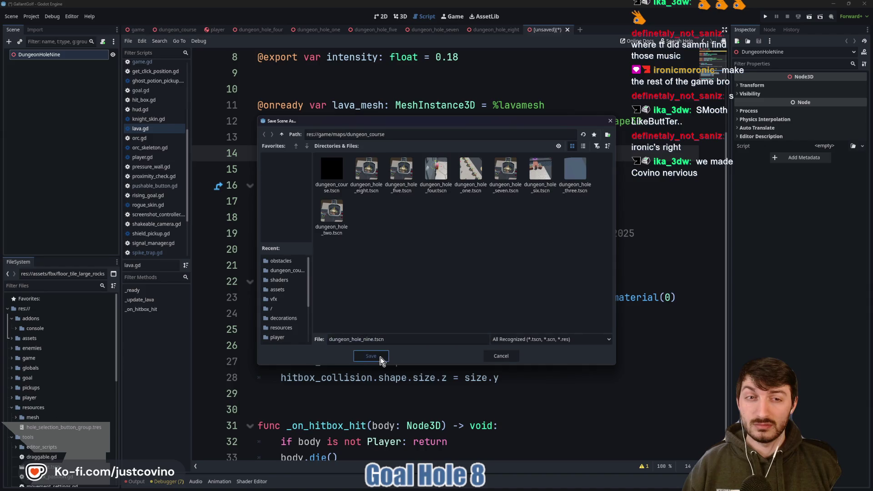
pyautogui.press('Down')
pyautogui.click(400, 17)
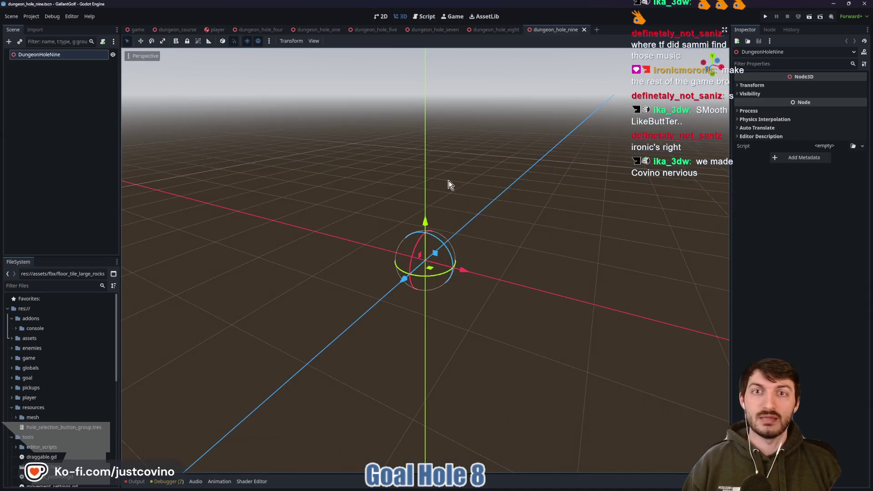
pyautogui.hotkey('alt', 'Tab')
pyautogui.hotkey('alt', 'Tab')
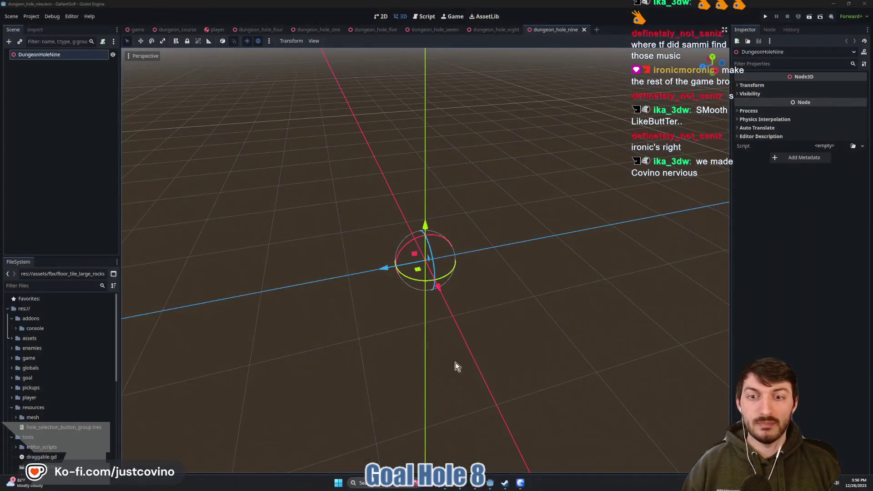
pyautogui.moveTo(506, 220); pyautogui.dragTo(468, 236)
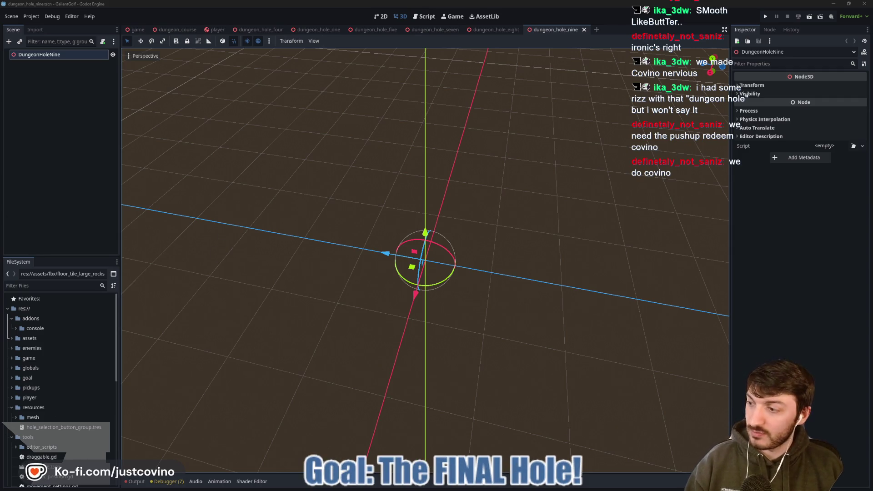
pyautogui.click(397, 195)
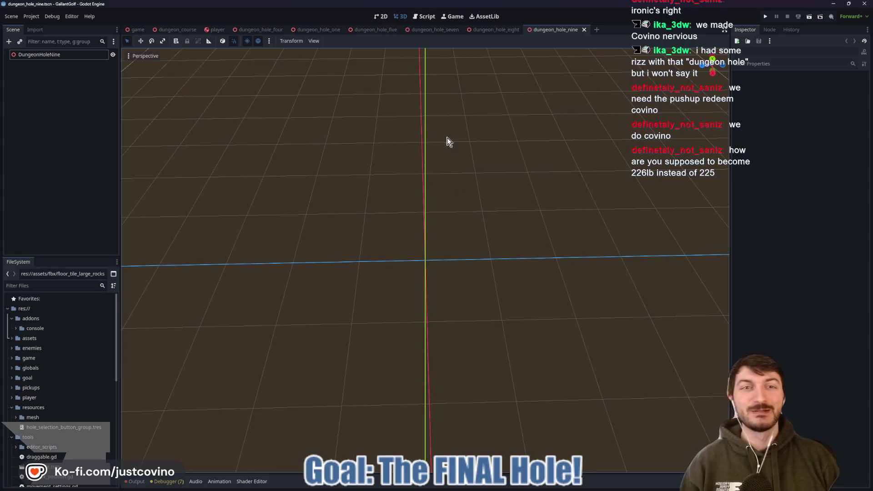
pyautogui.moveTo(479, 174); pyautogui.dragTo(450, 173)
pyautogui.hotkey('ctrl', 's')
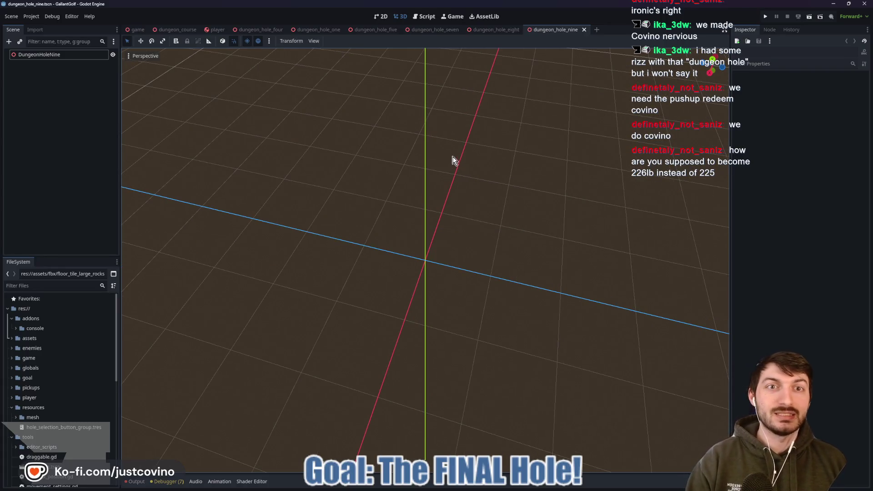
pyautogui.scroll(2, 450, 259)
pyautogui.moveTo(420, 244); pyautogui.dragTo(443, 285)
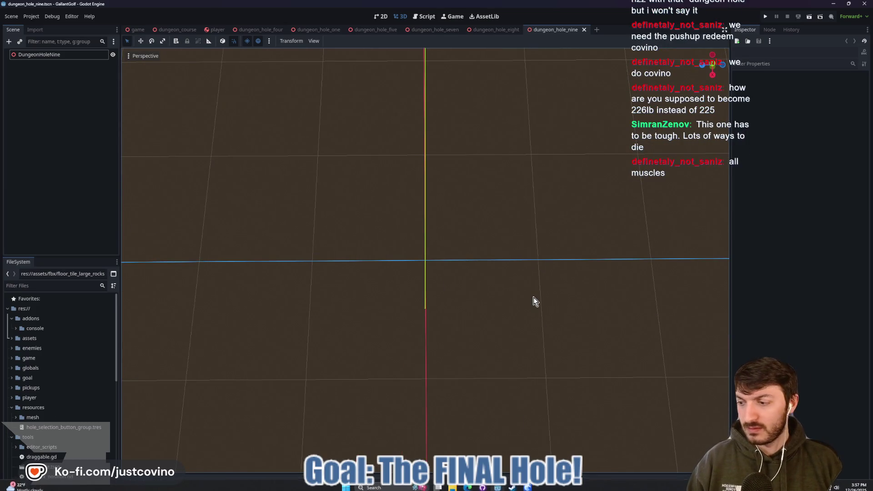
# Launch Blender with a General scene and delete the default cube, camera and light
pyautogui.press('super')
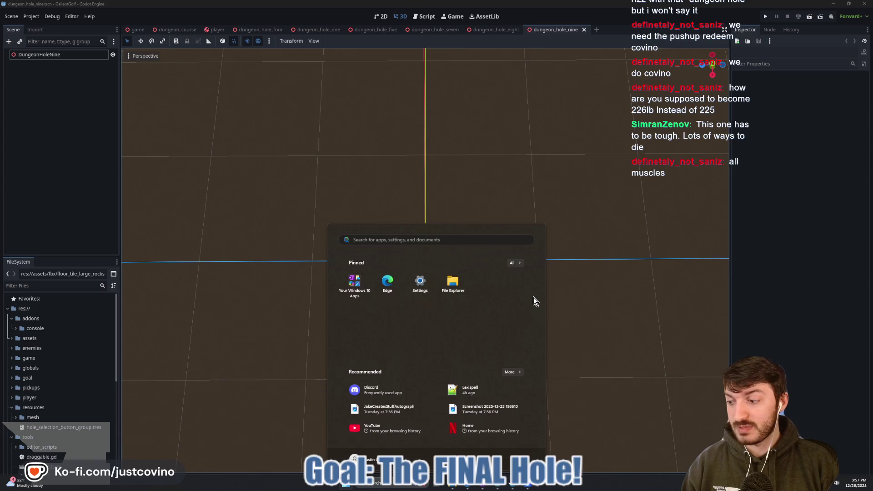
pyautogui.write('blende')
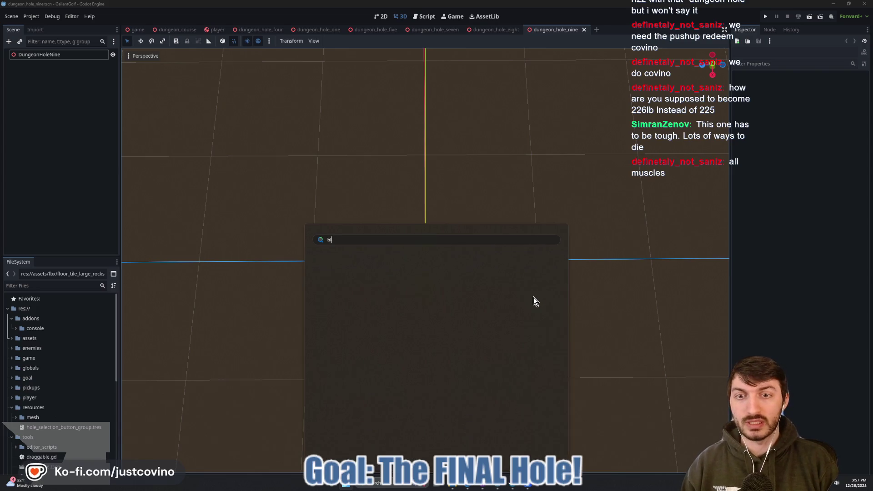
pyautogui.press('Return')
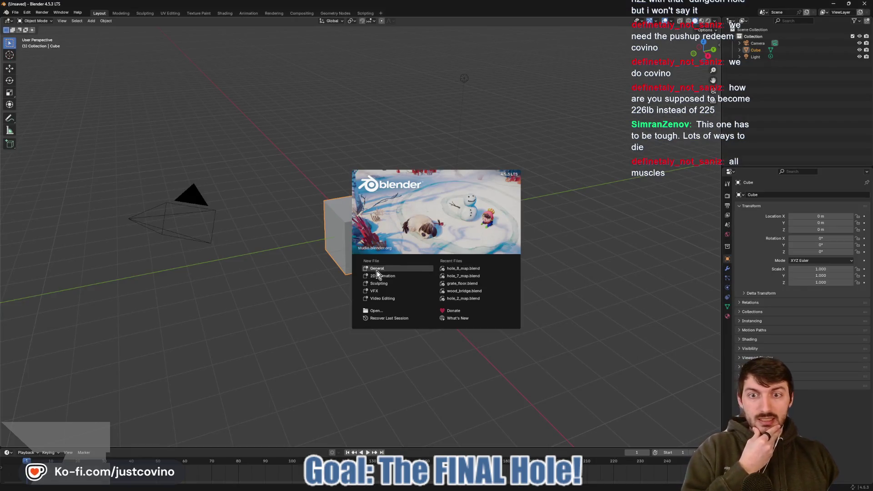
pyautogui.click(376, 271)
pyautogui.press('a')
pyautogui.press('x')
pyautogui.click(386, 274)
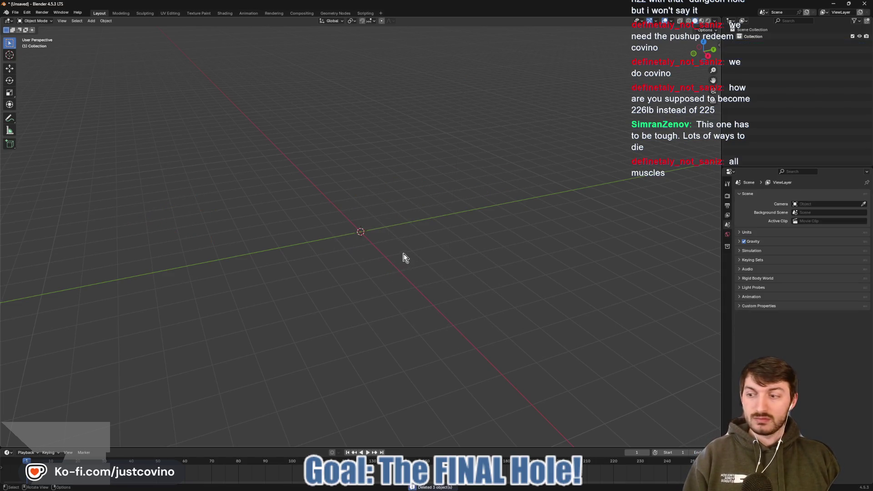
# Switch to top orthographic view, zoomed and panned around the origin
pyautogui.moveTo(416, 239); pyautogui.dragTo(386, 302)
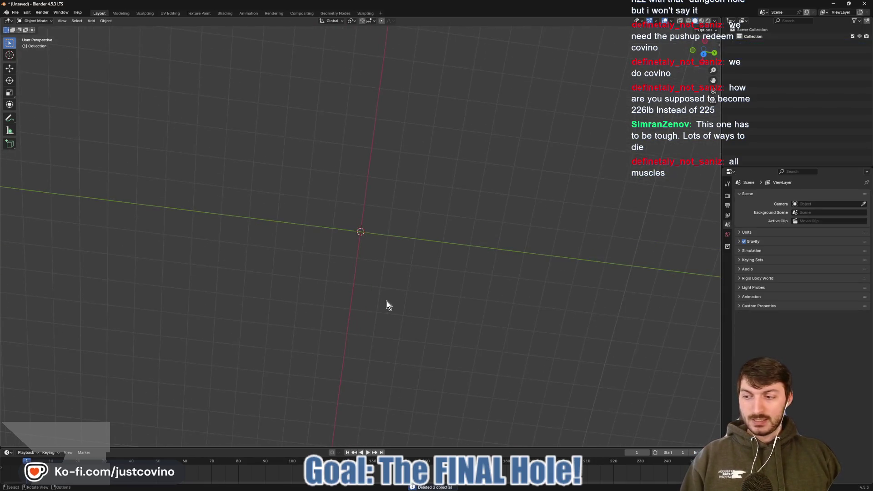
pyautogui.click(704, 53)
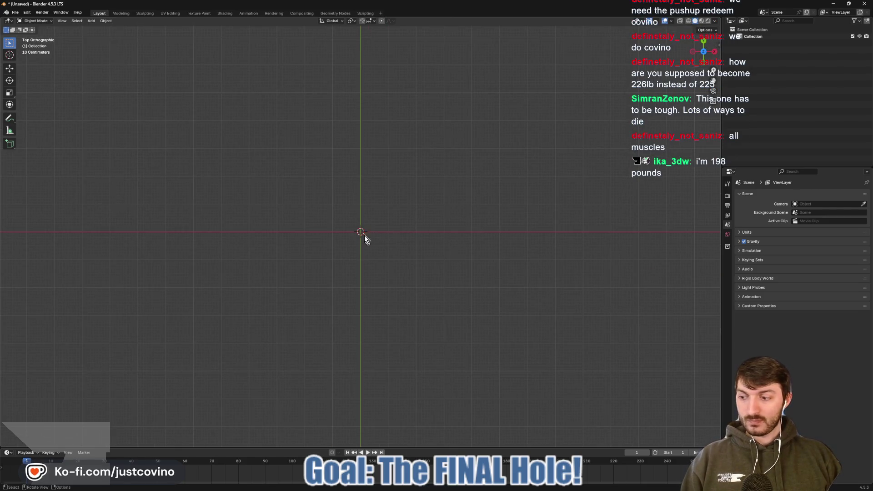
pyautogui.scroll(-2, 380, 248)
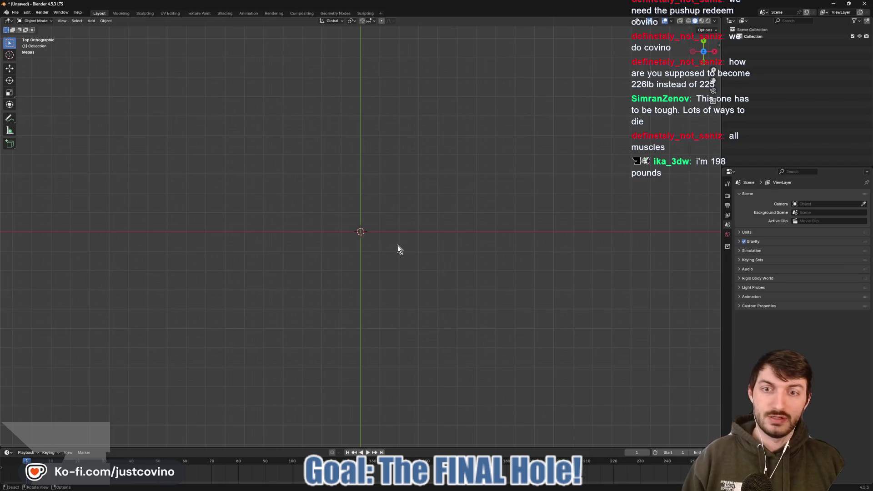
pyautogui.moveTo(324, 260); pyautogui.dragTo(343, 275)
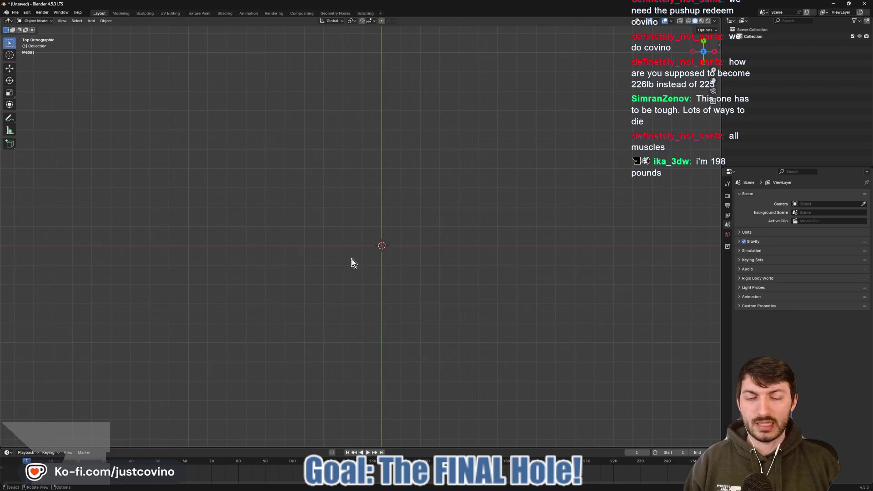
pyautogui.hotkey('ctrl', 's')
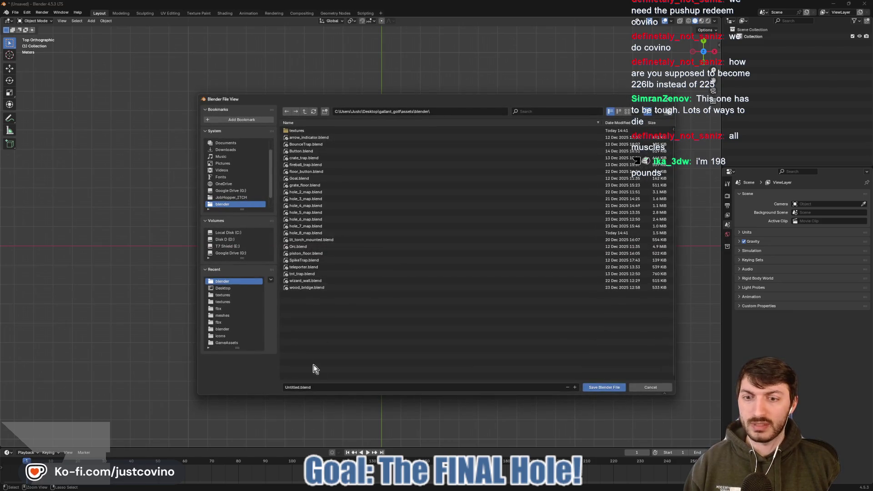
# Replace Untitled with hole_9_map and save it as hole_9_map.blend in assets/blender
pyautogui.press('Home')
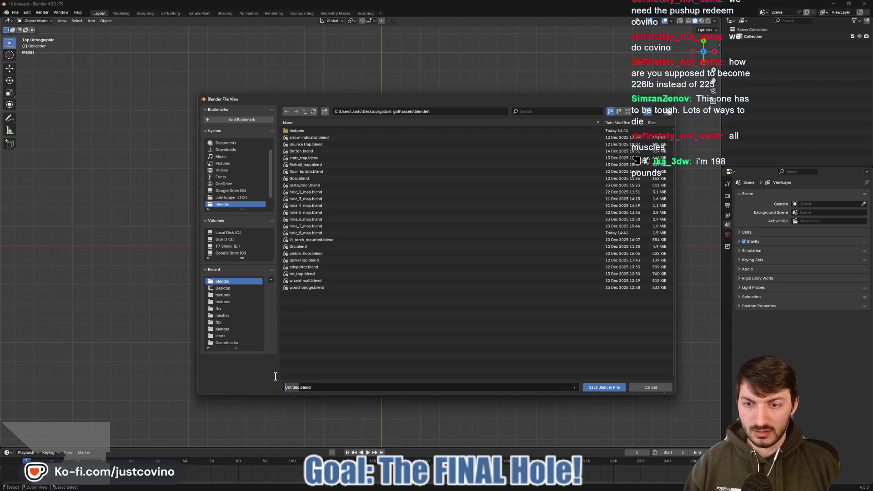
pyautogui.hotkey('ctrl', 'Delete')
pyautogui.write('hole')
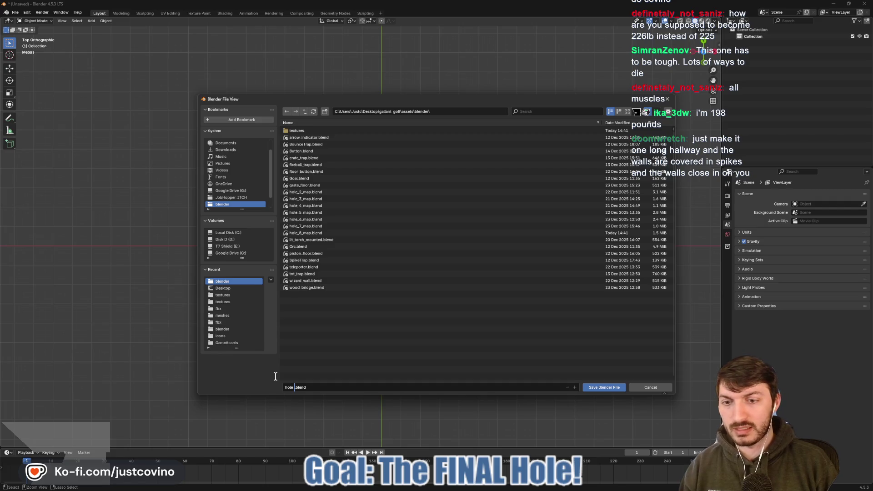
pyautogui.write('_9')
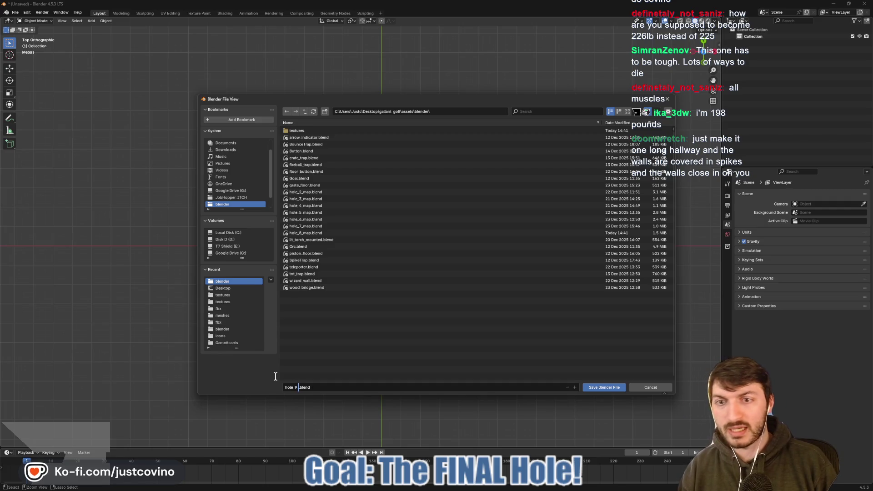
pyautogui.write('_map')
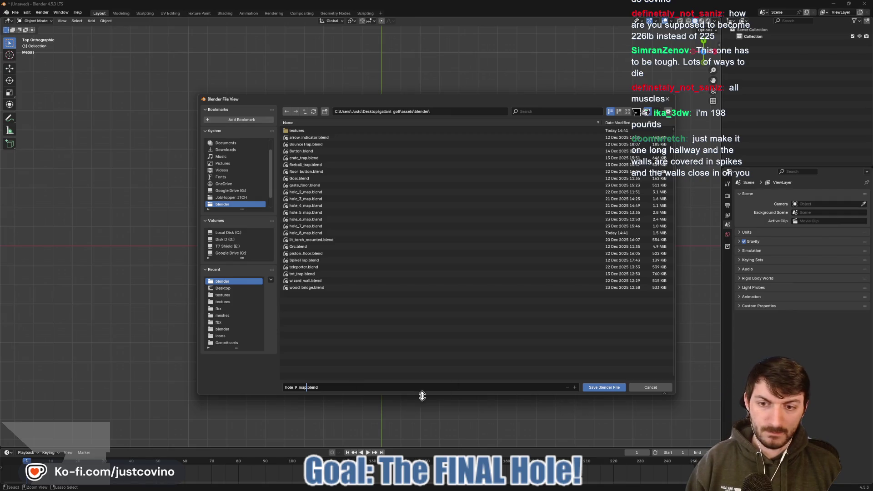
pyautogui.click(605, 389)
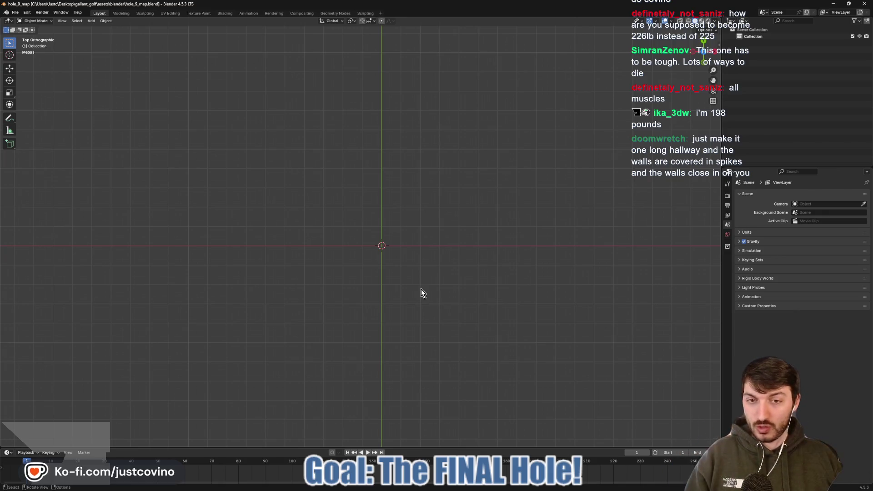
# Sketch a red freehand annotation stroke and a red square around the world origin
pyautogui.press('ctrl')
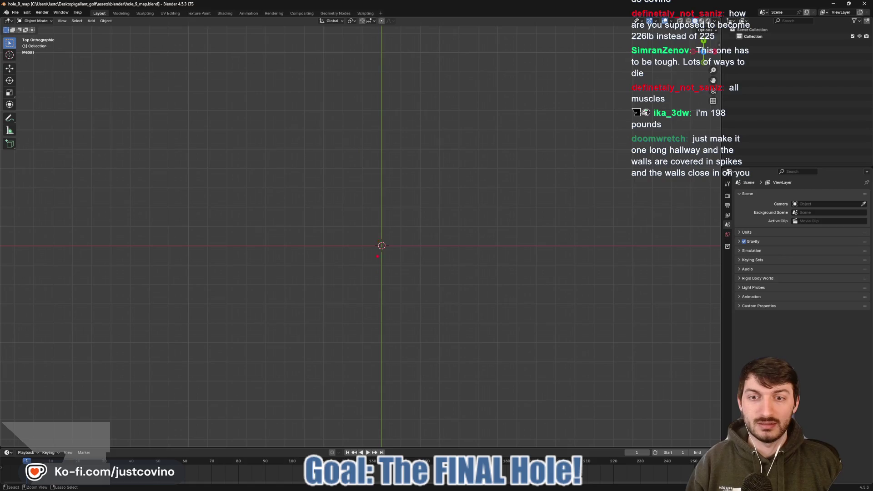
pyautogui.moveTo(390, 52)
pyautogui.mouseDown()
pyautogui.moveTo(389, 150)
pyautogui.moveTo(418, 300)
pyautogui.mouseUp()
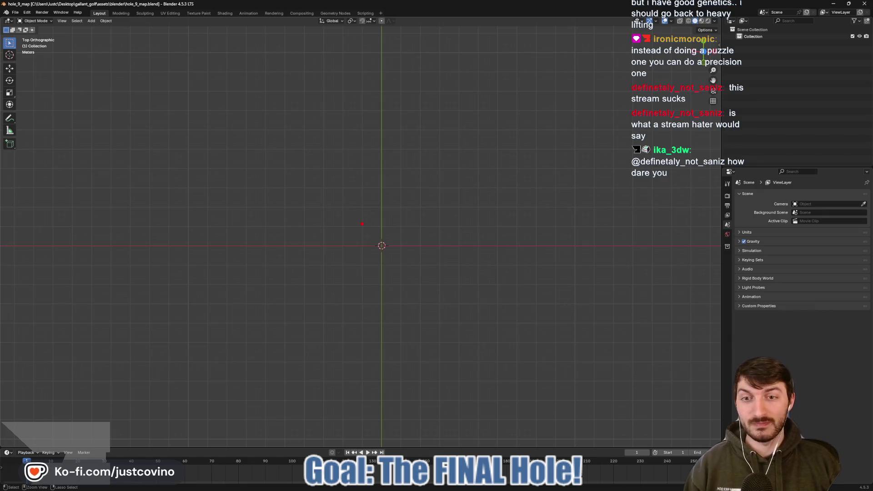
pyautogui.moveTo(361, 227); pyautogui.dragTo(401, 264)
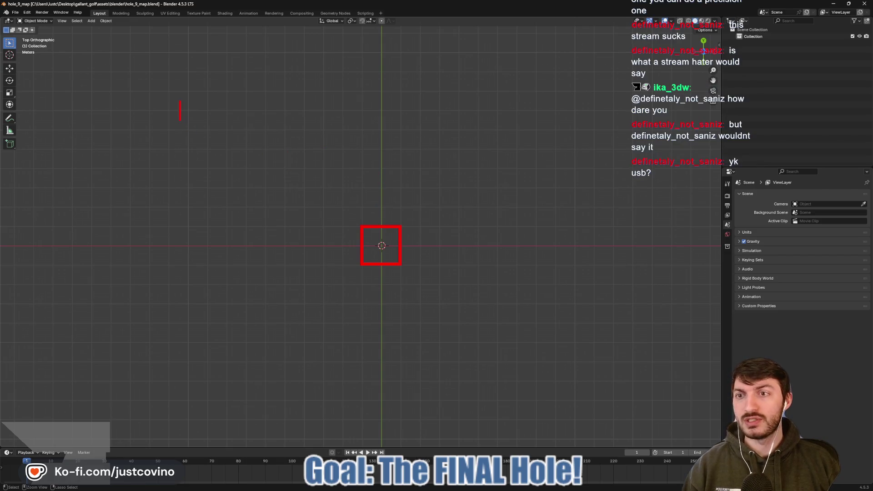
# Type the red note 'Timing:' with 'FrapsOrcs' on the next line
pyautogui.write('Timing:')
pyautogui.press('Return')
pyautogui.write('Fire')
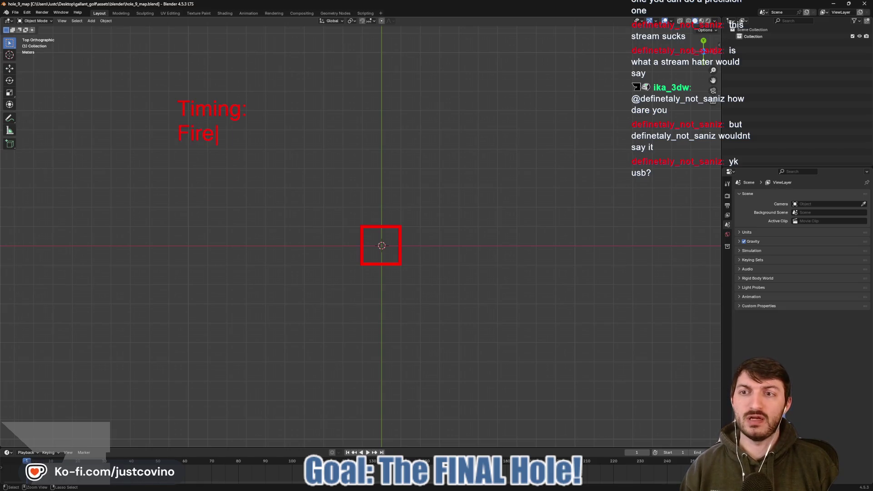
pyautogui.write('raps')
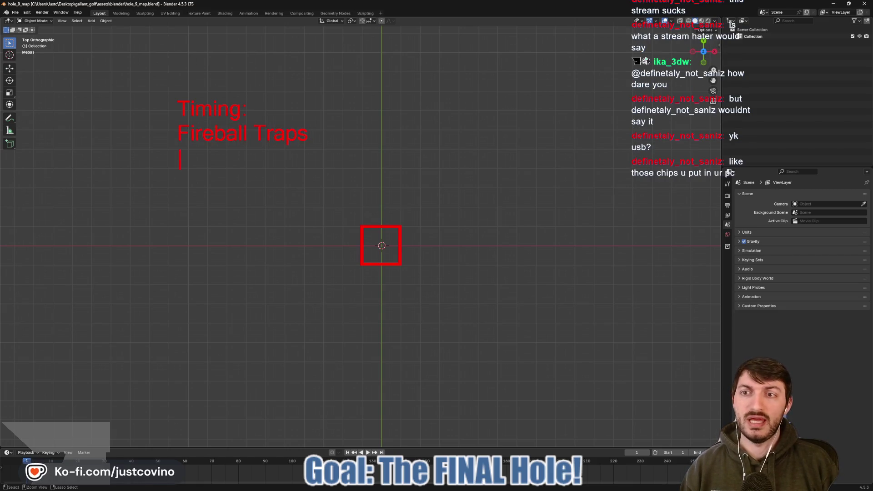
pyautogui.write('Orcs')
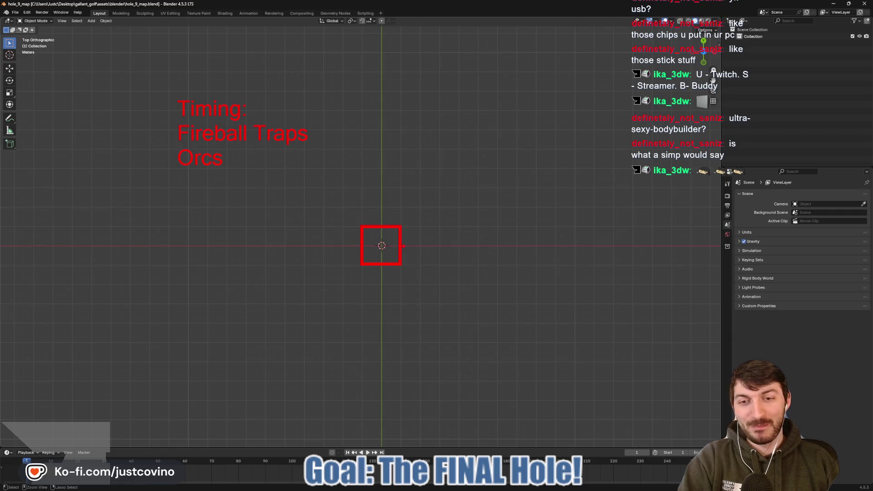
# Sketch a test flag shape and a tall rectangle beside the square, then undo both
pyautogui.moveTo(402, 245)
pyautogui.mouseDown()
pyautogui.moveTo(423, 252)
pyautogui.moveTo(421, 281)
pyautogui.mouseUp()
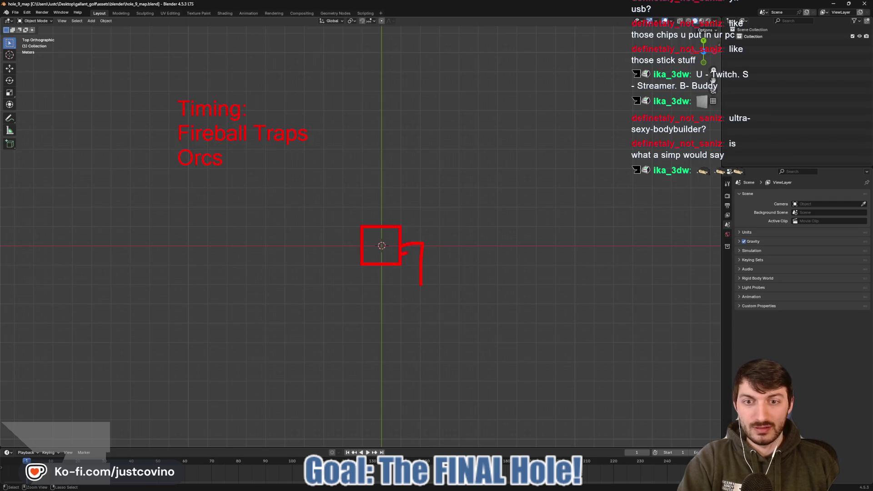
pyautogui.moveTo(401, 253); pyautogui.dragTo(421, 284)
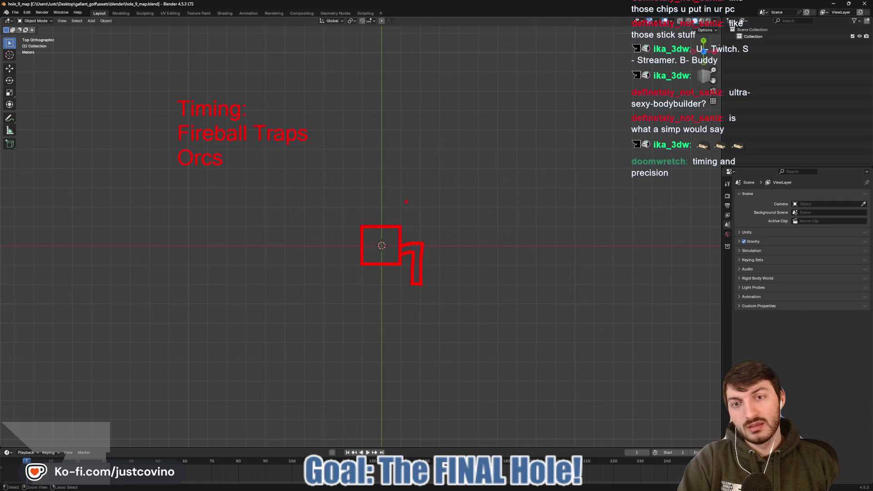
pyautogui.hotkey('ctrl', 'z')
pyautogui.hotkey('ctrl', 'z')
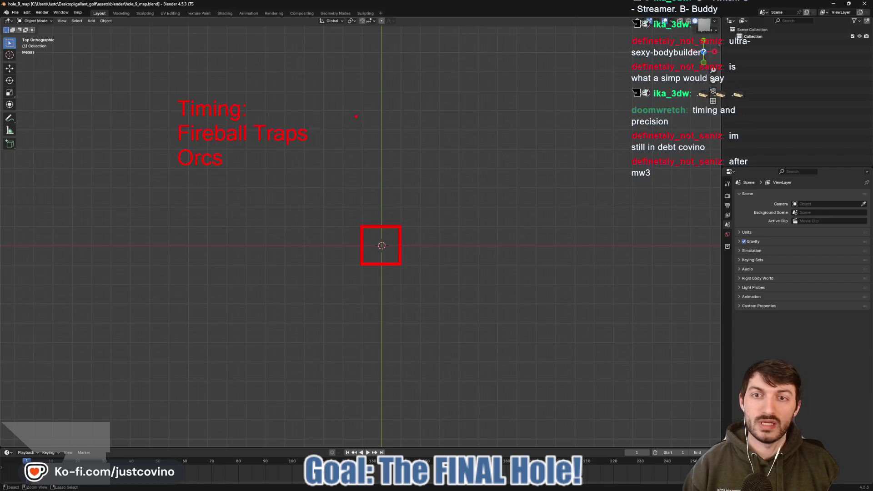
pyautogui.moveTo(356, 113); pyautogui.dragTo(403, 263)
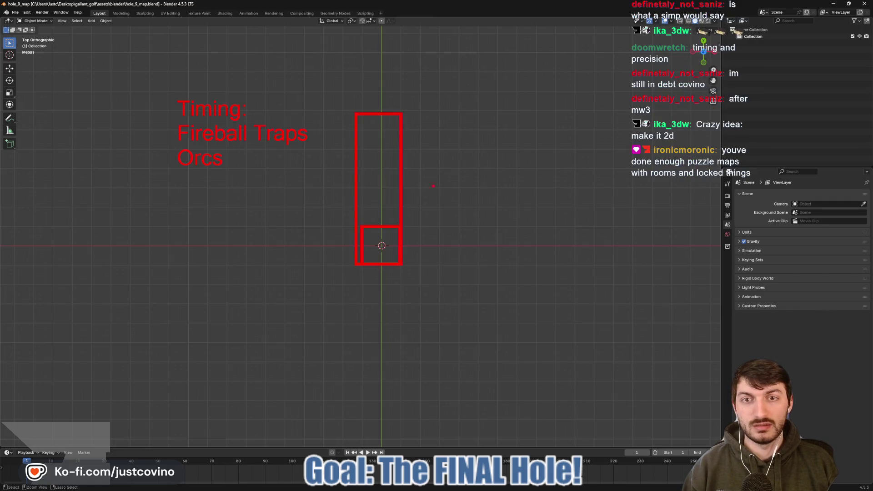
pyautogui.hotkey('ctrl', 'z')
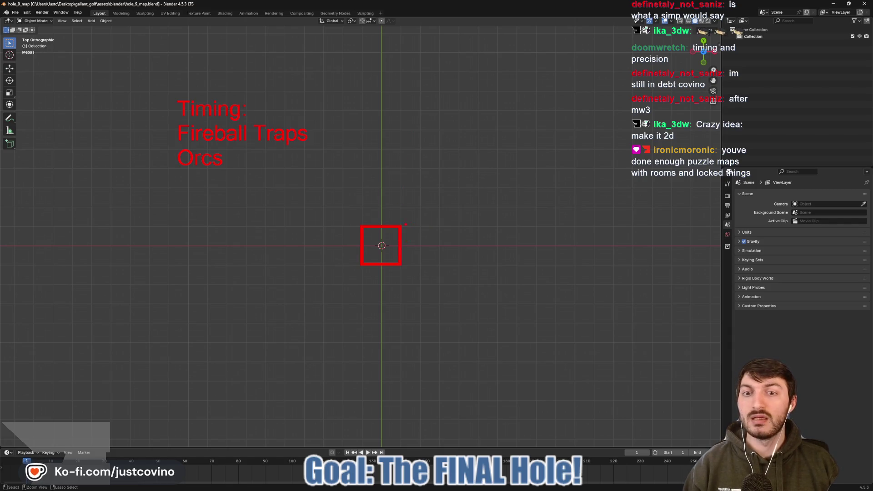
# Draw a box around the Timing note and start a new text line above it
pyautogui.moveTo(290, 67)
pyautogui.mouseDown()
pyautogui.moveTo(146, 186)
pyautogui.moveTo(289, 67)
pyautogui.mouseUp()
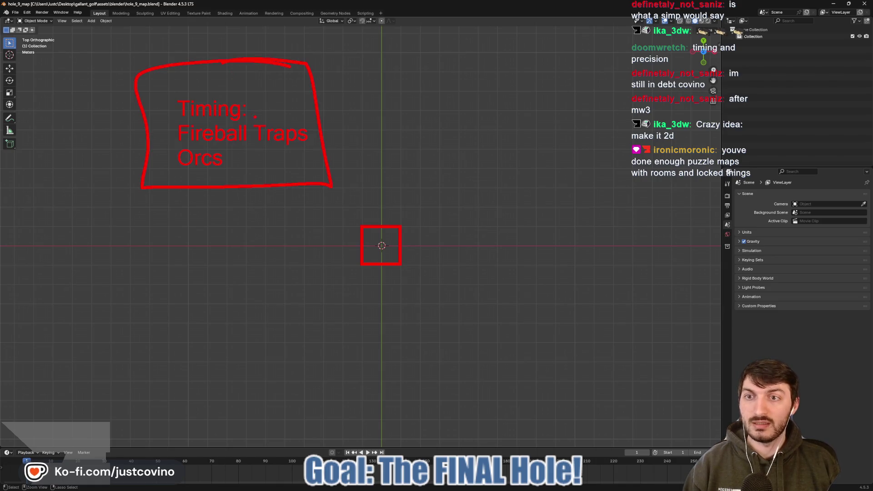
pyautogui.moveTo(182, 81); pyautogui.dragTo(182, 97)
pyautogui.write('PO')
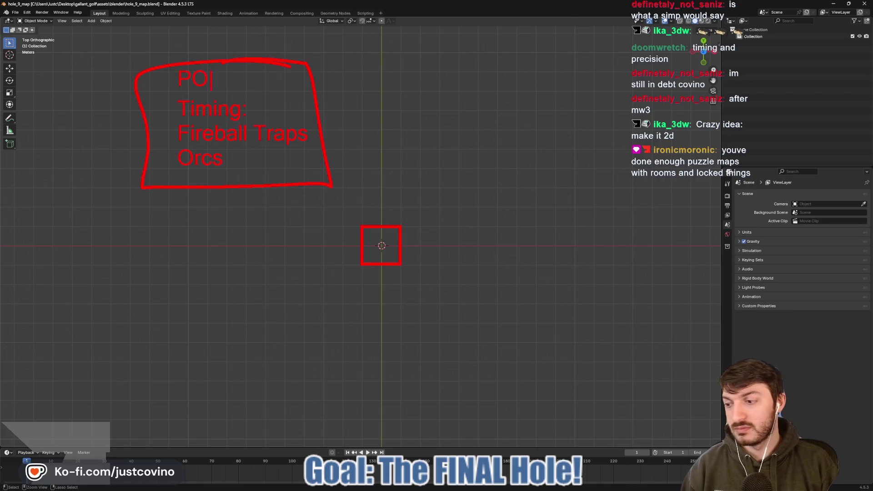
pyautogui.press('BackSpace')
pyautogui.press('BackSpace')
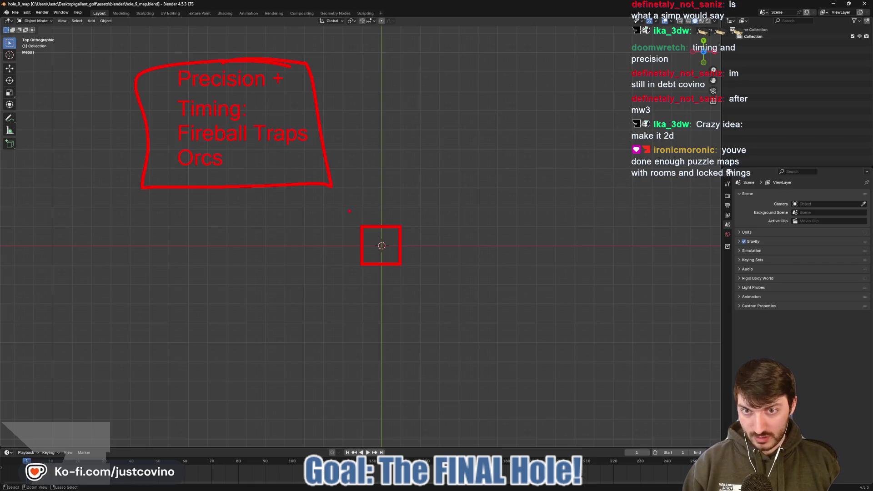
# Draw the path's long top wall and its right-side wall, then launch the desktop goose app
pyautogui.moveTo(359, 216); pyautogui.dragTo(504, 211)
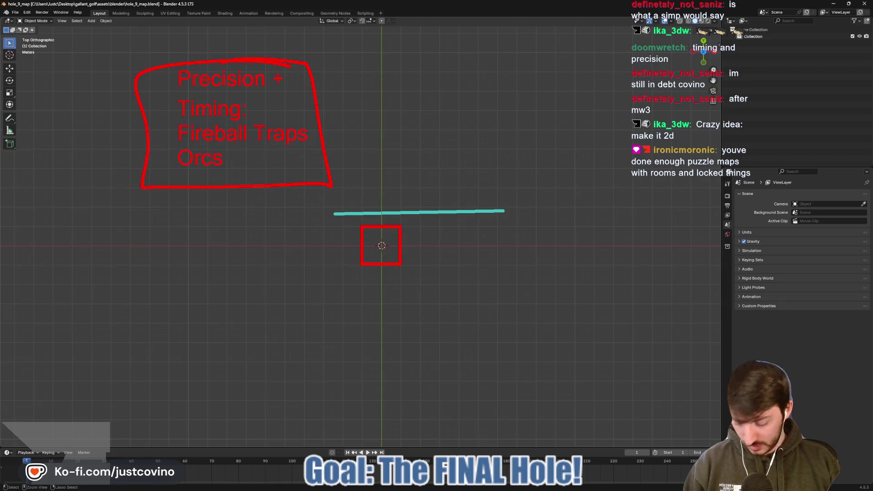
pyautogui.moveTo(497, 247)
pyautogui.mouseDown()
pyautogui.moveTo(465, 250)
pyautogui.moveTo(468, 285)
pyautogui.moveTo(499, 281)
pyautogui.mouseUp()
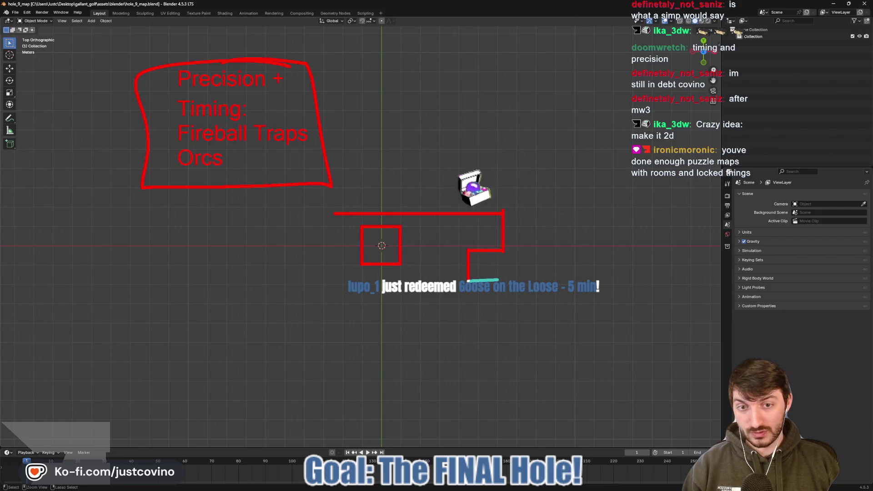
pyautogui.press('super')
pyautogui.write('goose')
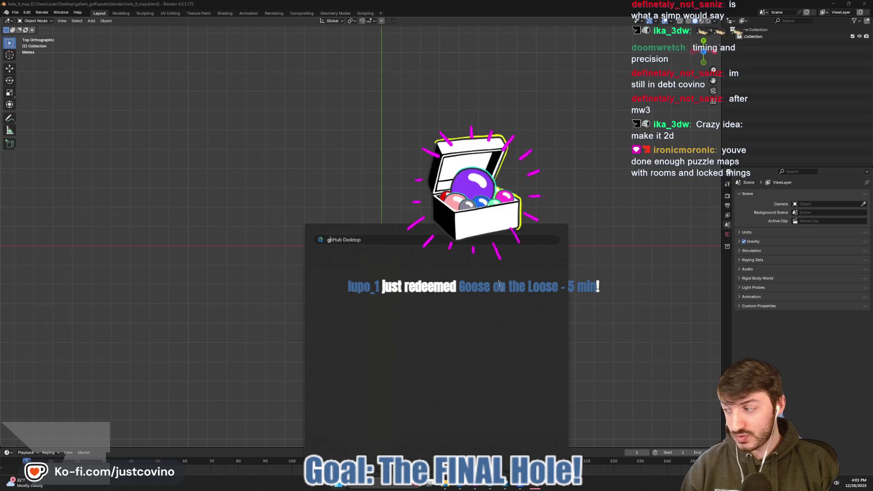
pyautogui.press('Return')
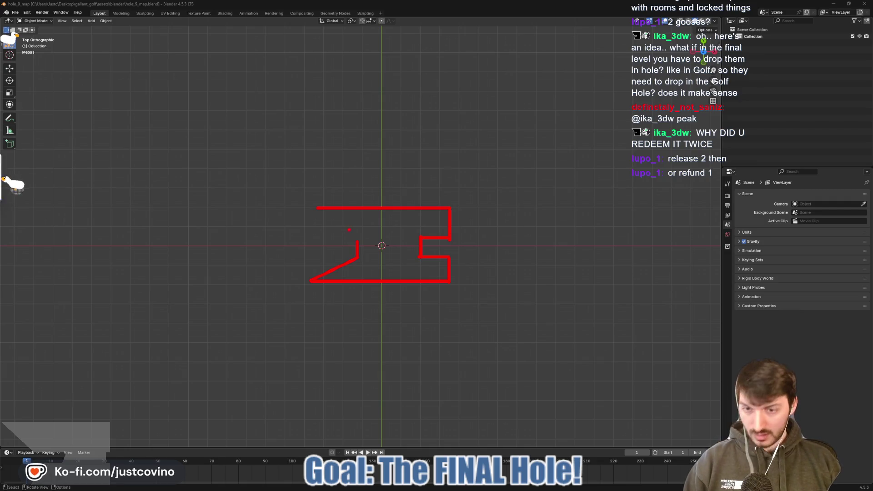
# Redo the lower and diagonal path walls, and add extra strokes at the lower left and right side
pyautogui.hotkey('ctrl', 'z')
pyautogui.moveTo(339, 266)
pyautogui.mouseDown()
pyautogui.moveTo(373, 263)
pyautogui.moveTo(373, 240)
pyautogui.mouseUp()
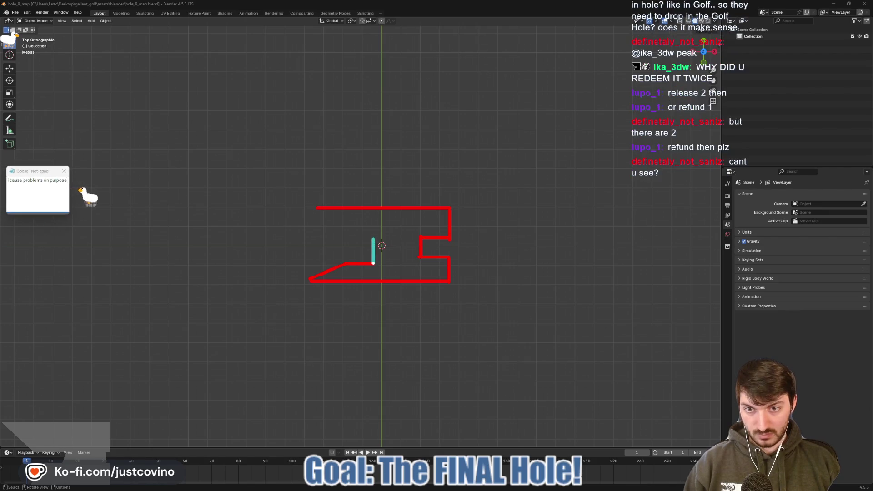
pyautogui.moveTo(316, 209)
pyautogui.mouseDown()
pyautogui.moveTo(279, 212)
pyautogui.moveTo(334, 209)
pyautogui.mouseUp()
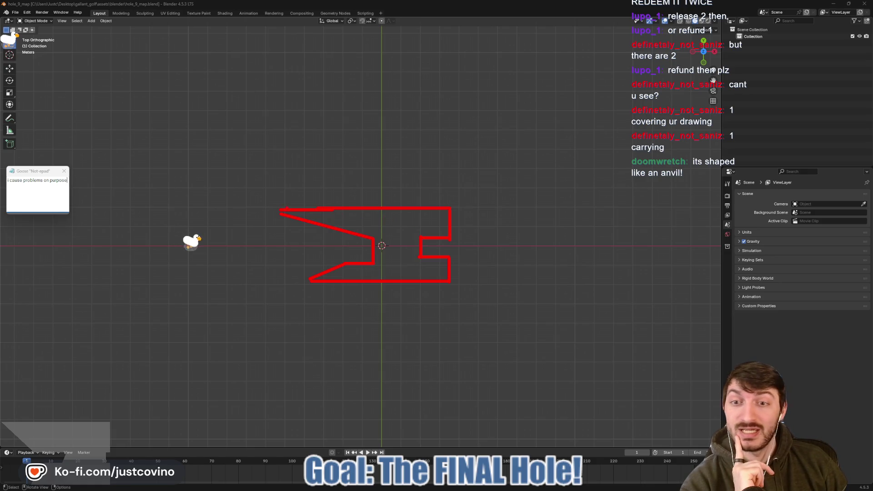
pyautogui.moveTo(265, 230); pyautogui.dragTo(300, 231)
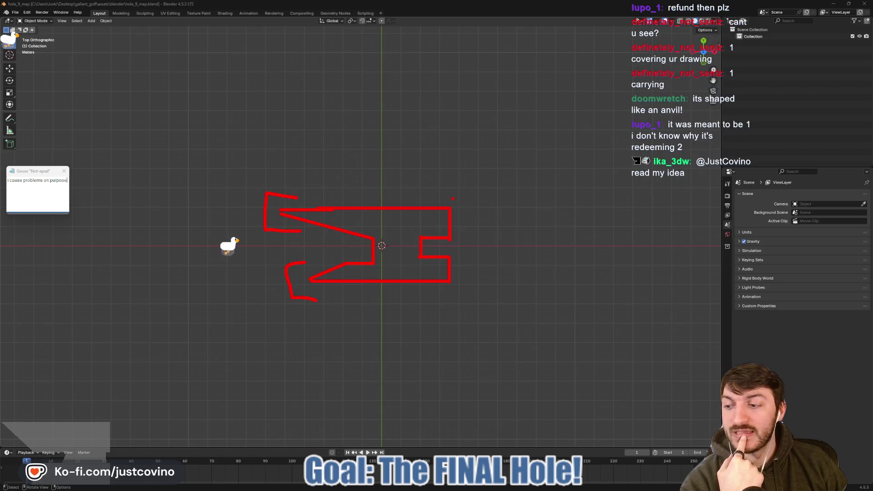
pyautogui.moveTo(453, 198); pyautogui.dragTo(477, 242)
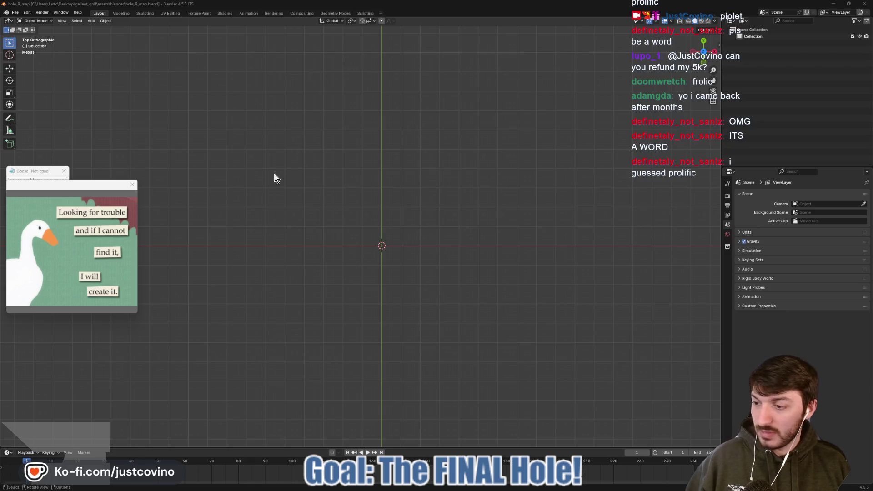
# Close the desktop goose's image and note windows
pyautogui.click(135, 185)
pyautogui.click(64, 171)
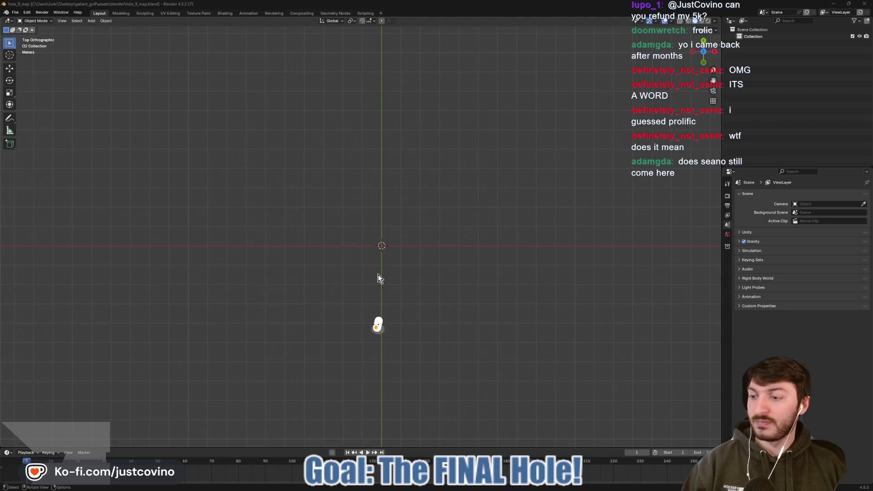
pyautogui.moveTo(471, 250)
pyautogui.mouseDown()
pyautogui.moveTo(512, 201)
pyautogui.moveTo(488, 233)
pyautogui.mouseUp()
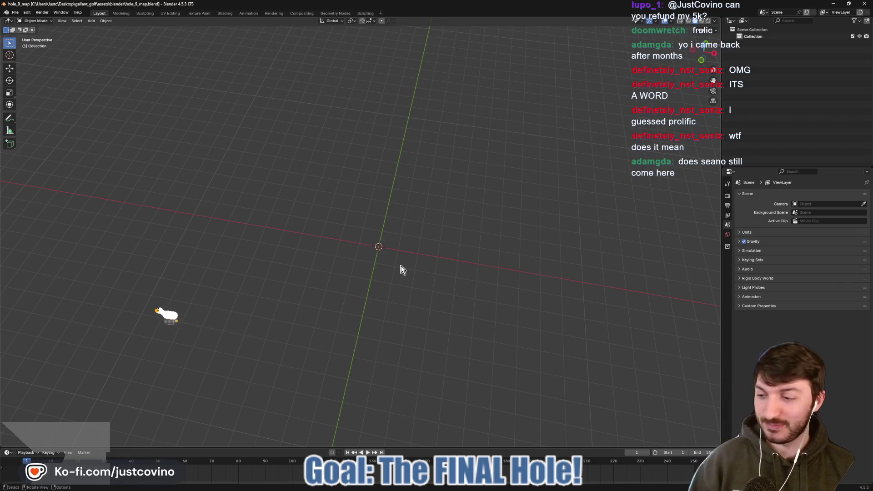
pyautogui.moveTo(402, 251)
pyautogui.mouseDown()
pyautogui.moveTo(397, 222)
pyautogui.moveTo(413, 246)
pyautogui.moveTo(410, 275)
pyautogui.moveTo(386, 242)
pyautogui.mouseUp()
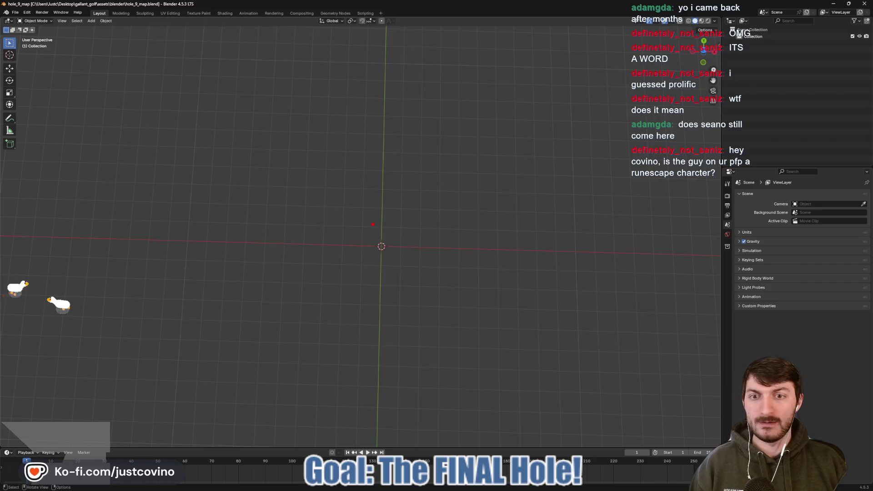
pyautogui.moveTo(372, 129); pyautogui.dragTo(371, 347)
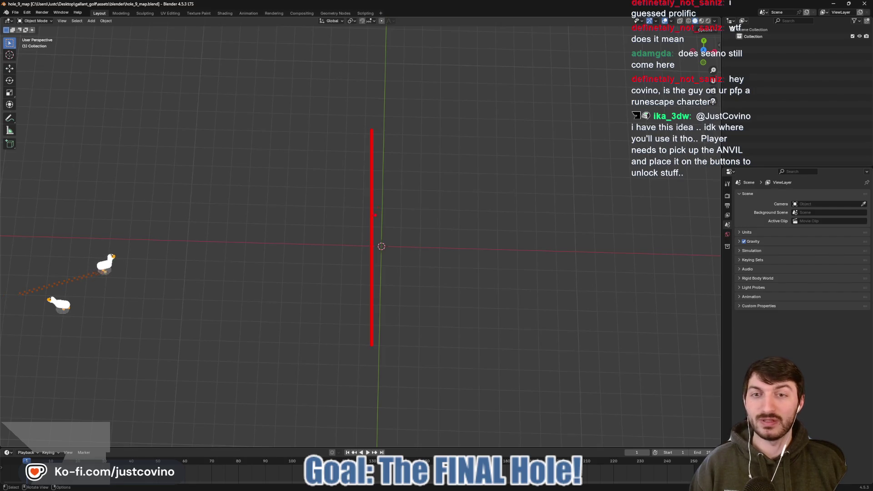
pyautogui.moveTo(373, 129)
pyautogui.mouseDown()
pyautogui.moveTo(479, 129)
pyautogui.moveTo(478, 351)
pyautogui.moveTo(367, 349)
pyautogui.mouseUp()
pyautogui.press('Escape')
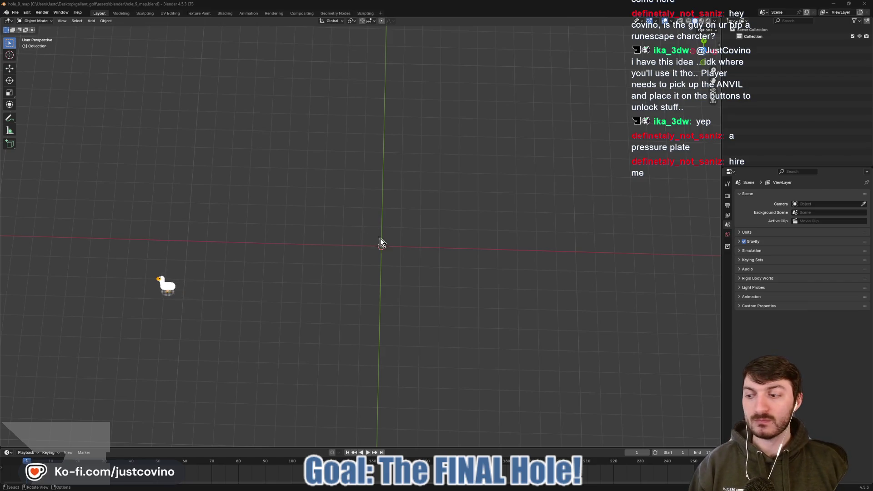
pyautogui.moveTo(376, 249)
pyautogui.mouseDown()
pyautogui.moveTo(402, 242)
pyautogui.moveTo(383, 239)
pyautogui.moveTo(396, 271)
pyautogui.mouseUp()
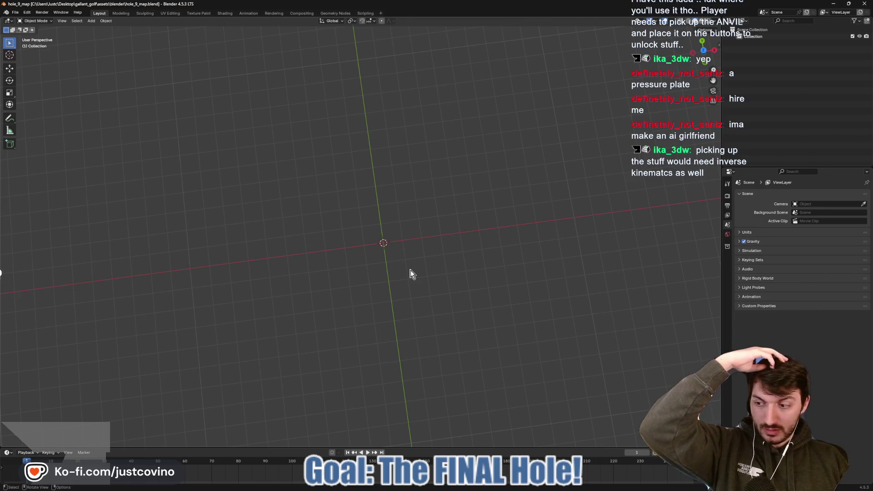
# Close the goose popup, switch to top orthographic view, and sketch the bridge's long spine upward
pyautogui.moveTo(409, 271)
pyautogui.mouseDown()
pyautogui.moveTo(400, 248)
pyautogui.moveTo(411, 203)
pyautogui.moveTo(444, 411)
pyautogui.mouseUp()
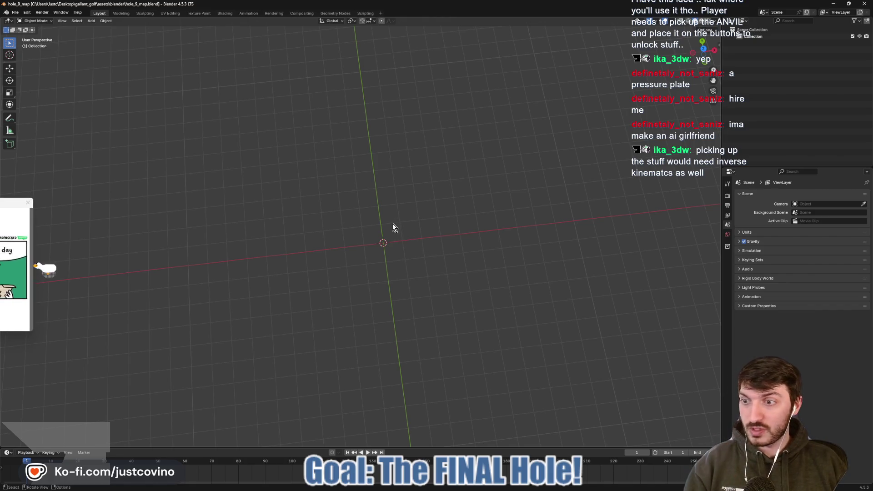
pyautogui.click(52, 201)
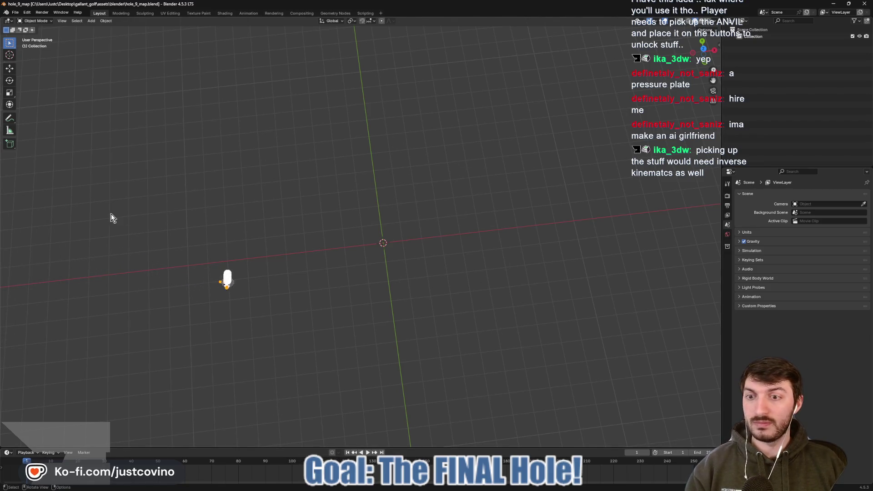
pyautogui.moveTo(486, 246)
pyautogui.mouseDown()
pyautogui.moveTo(474, 322)
pyautogui.moveTo(472, 308)
pyautogui.mouseUp()
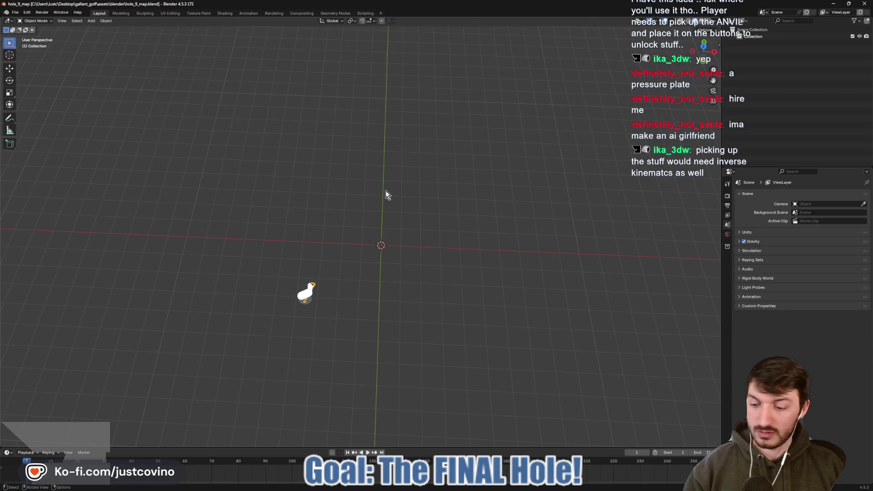
pyautogui.press('Escape')
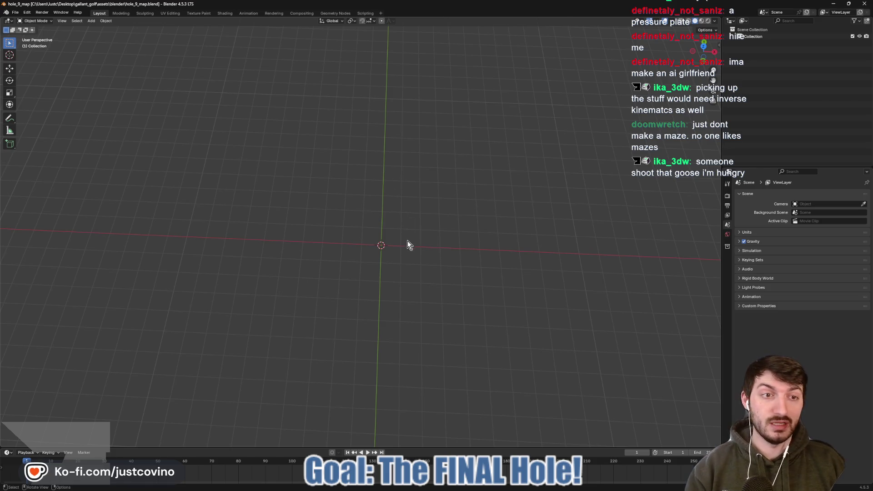
pyautogui.moveTo(405, 257); pyautogui.dragTo(408, 263)
pyautogui.press('KP_7')
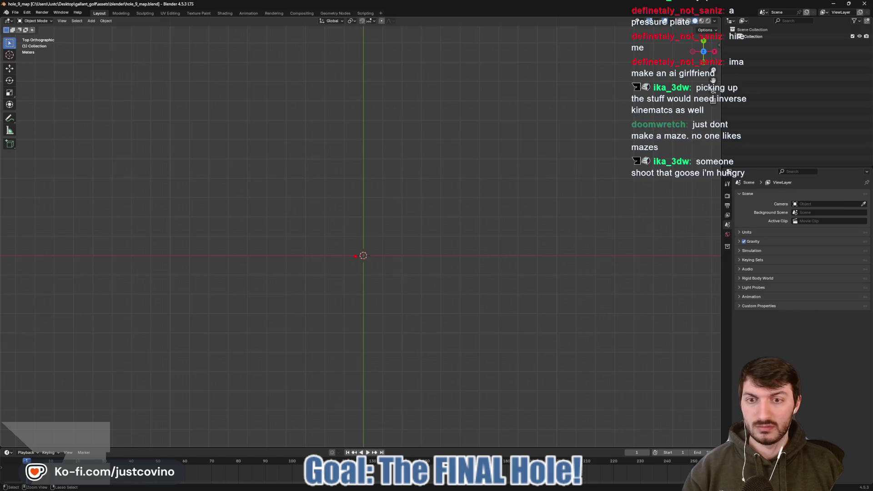
pyautogui.moveTo(355, 255); pyautogui.dragTo(365, 76)
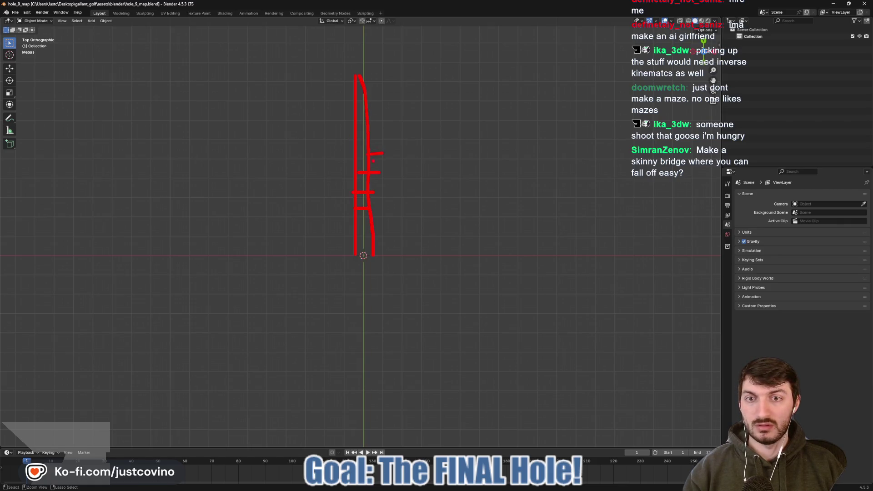
# Sketch four crossbars across the narrow bridge, up toward its top
pyautogui.moveTo(367, 124); pyautogui.dragTo(381, 123)
pyautogui.moveTo(344, 110); pyautogui.dragTo(398, 105)
pyautogui.moveTo(336, 84); pyautogui.dragTo(408, 85)
pyautogui.moveTo(336, 81); pyautogui.dragTo(387, 75)
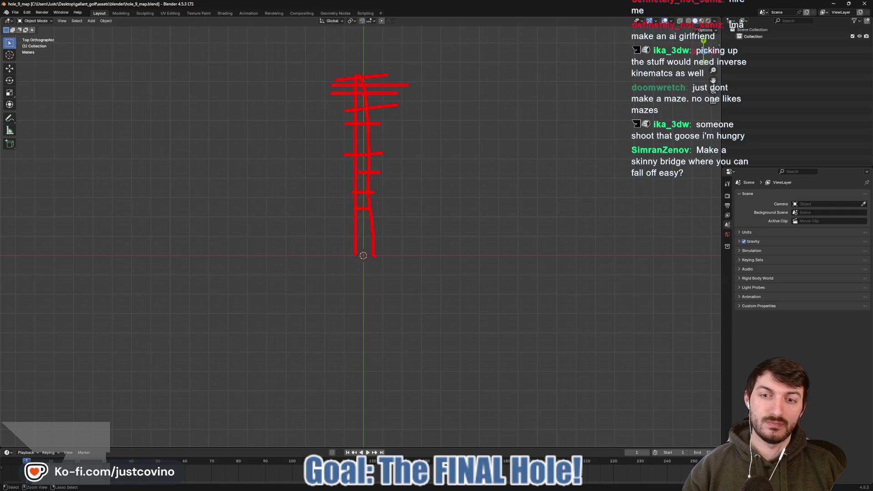
# Sketch a path running right from the bridge base, then view dungeon_hole_eight in Godot
pyautogui.moveTo(374, 255); pyautogui.dragTo(470, 255)
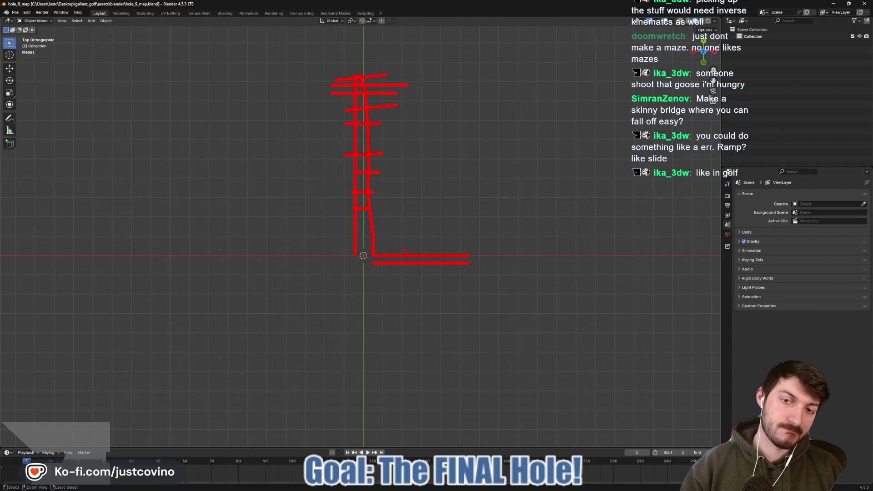
pyautogui.click(502, 487)
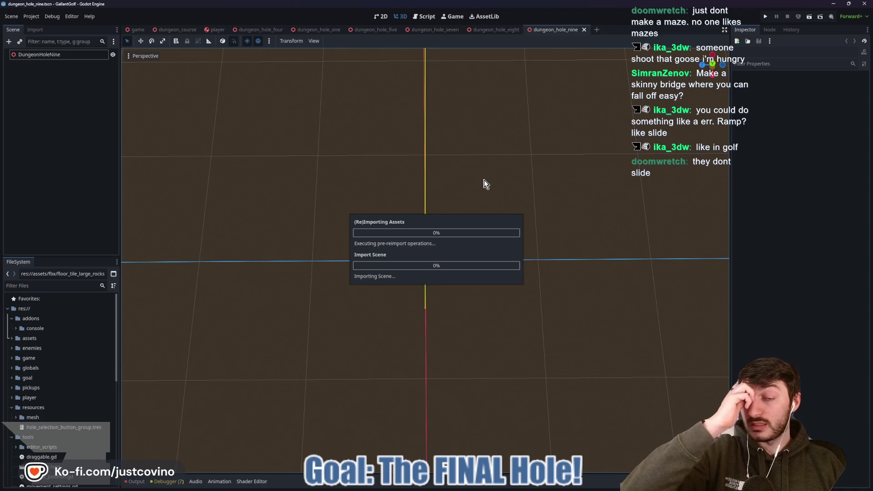
pyautogui.click(490, 28)
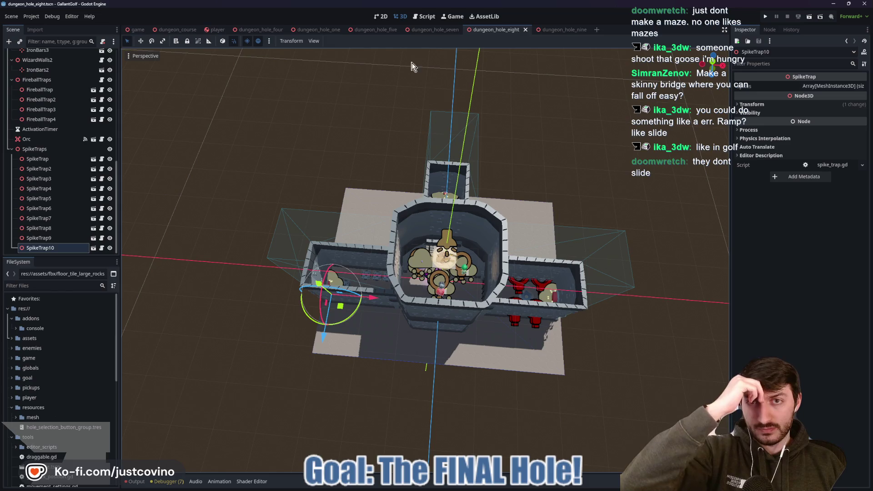
pyautogui.moveTo(548, 166); pyautogui.dragTo(553, 209)
pyautogui.scroll(10, 425, 259)
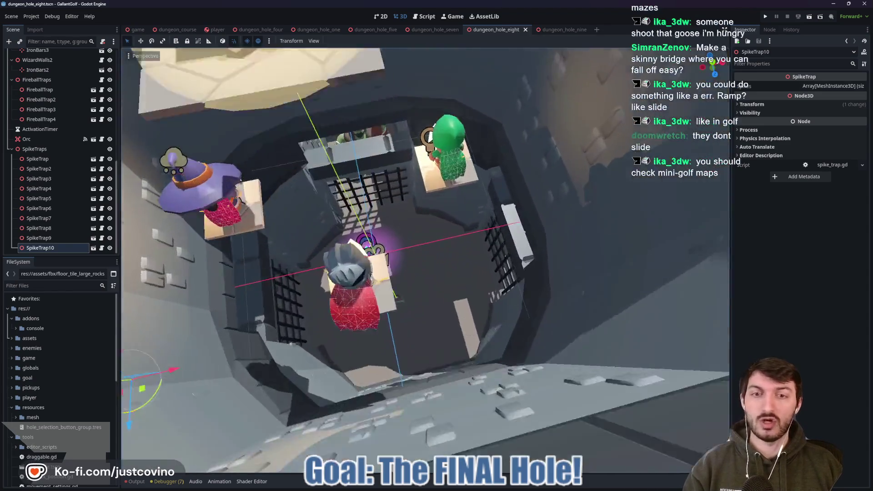
pyautogui.press('w')
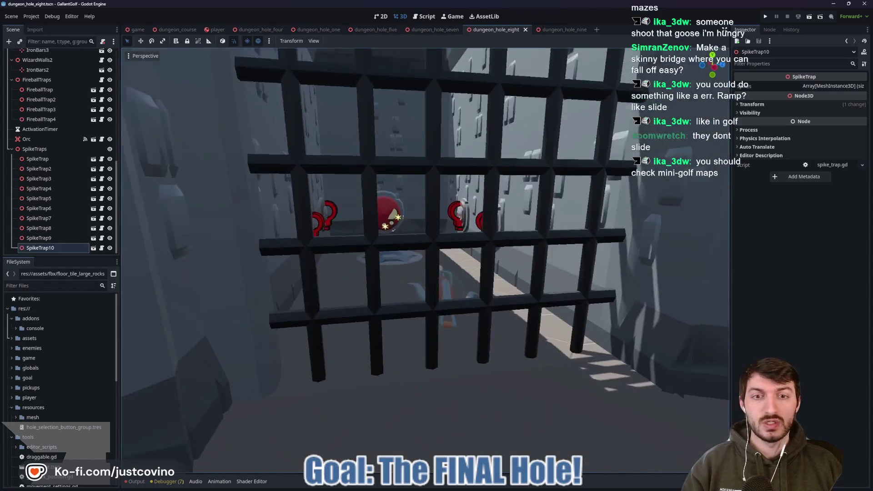
pyautogui.press('w')
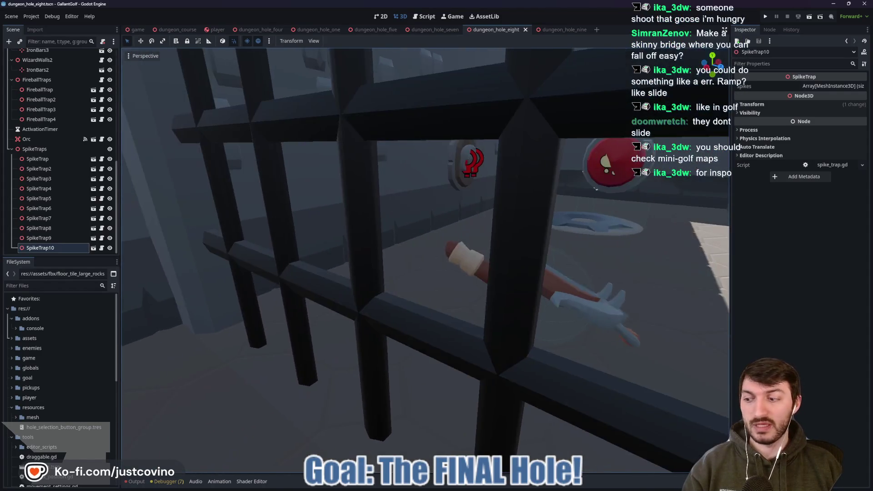
pyautogui.press('w')
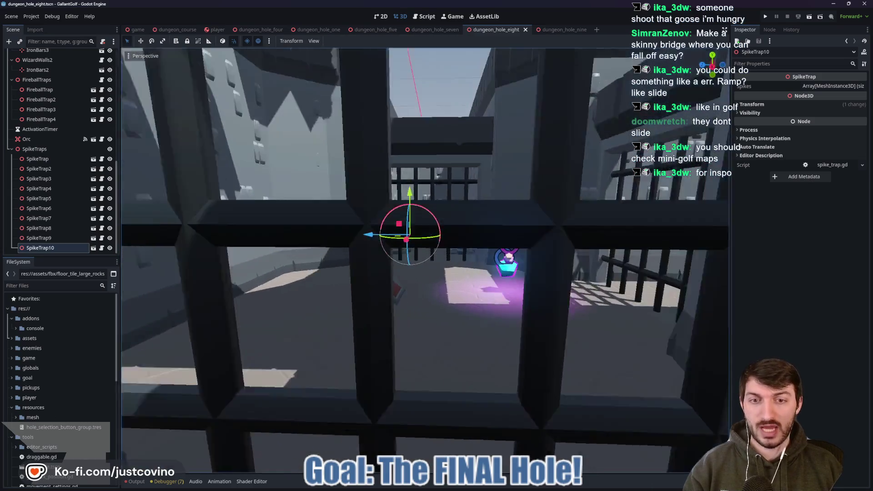
pyautogui.press('s')
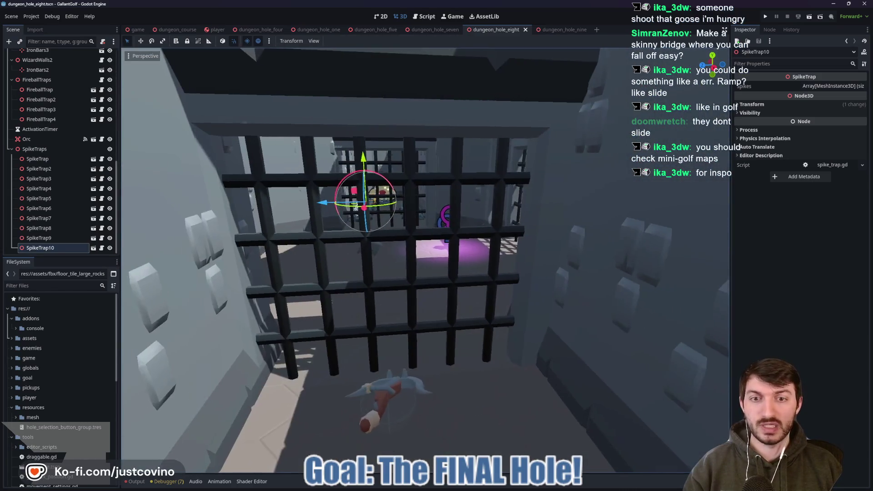
pyautogui.press('s')
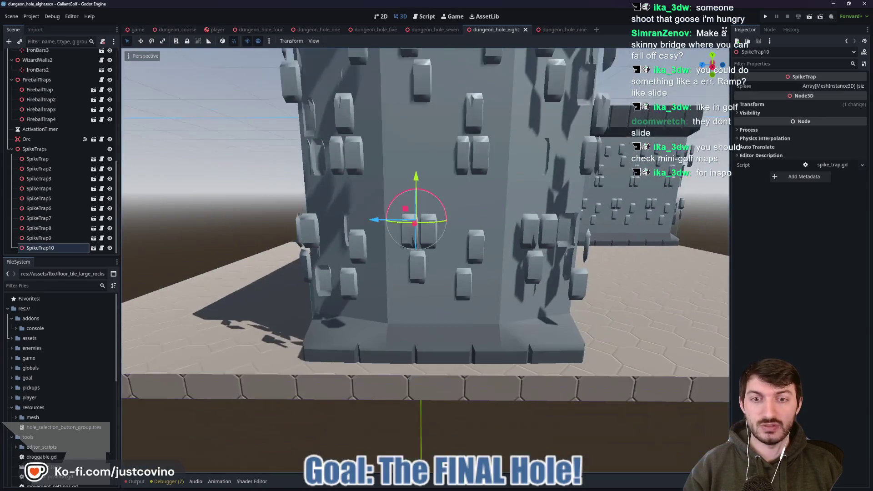
pyautogui.press('w')
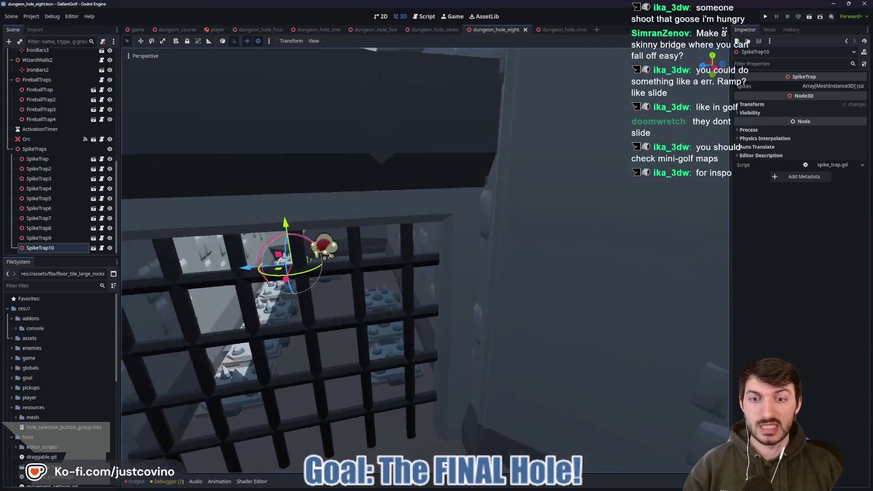
pyautogui.press('w')
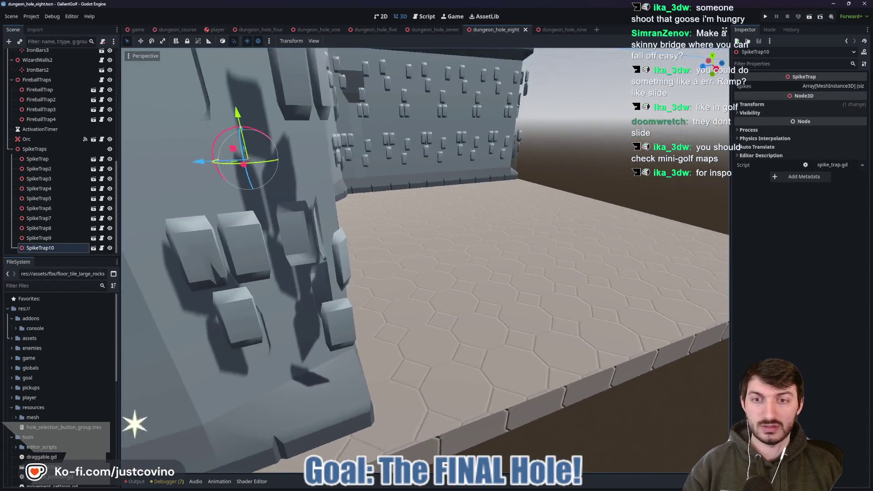
pyautogui.press('d')
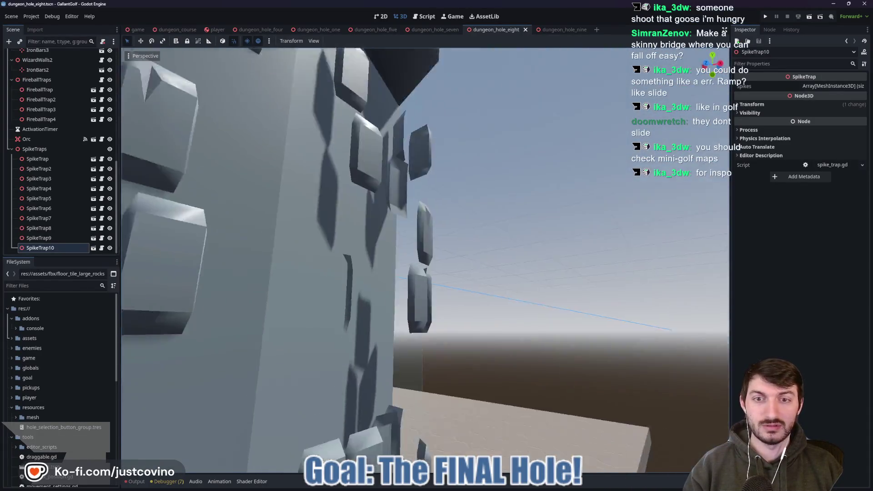
pyautogui.press('s')
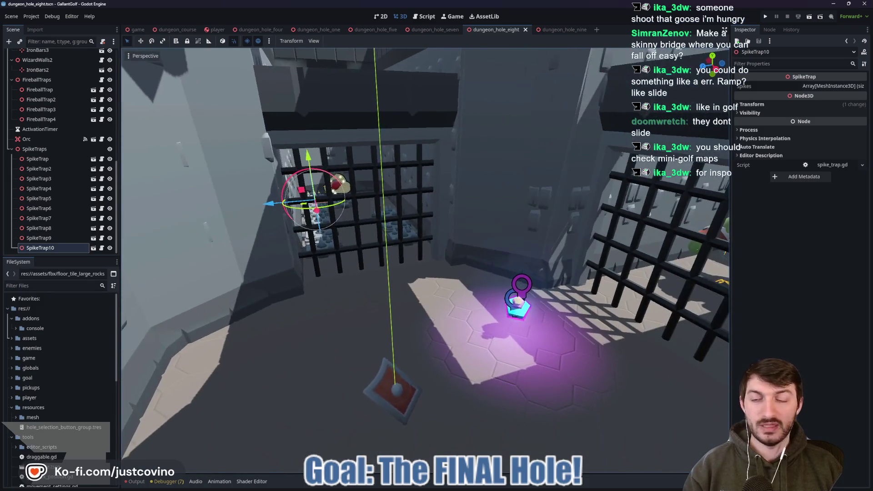
pyautogui.press('d')
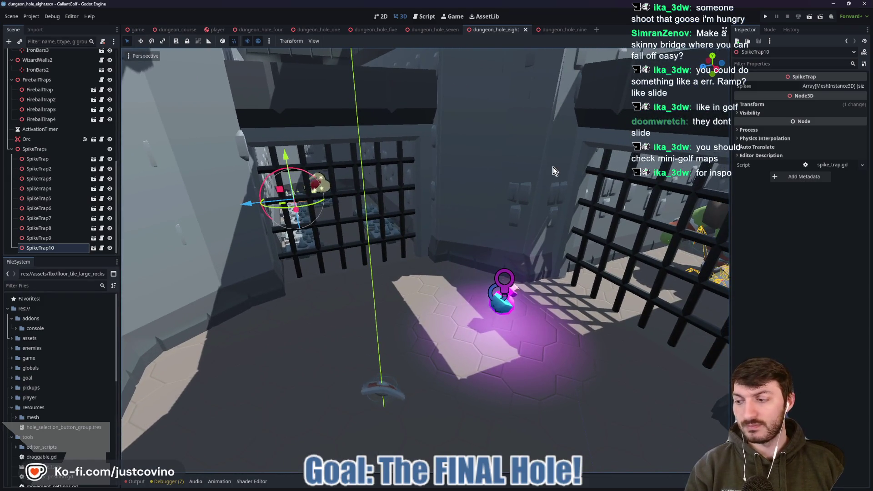